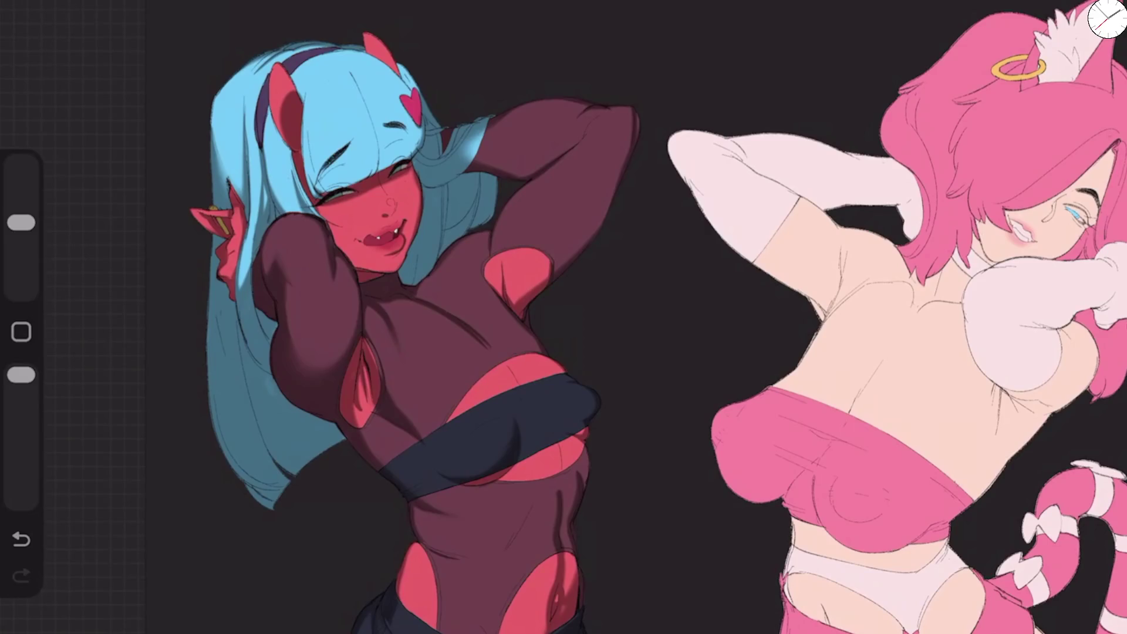
Step: Enlarge the brush slightly and paint a small dark shadow stroke on the chest band
scroll(563, 317, "up", 5)
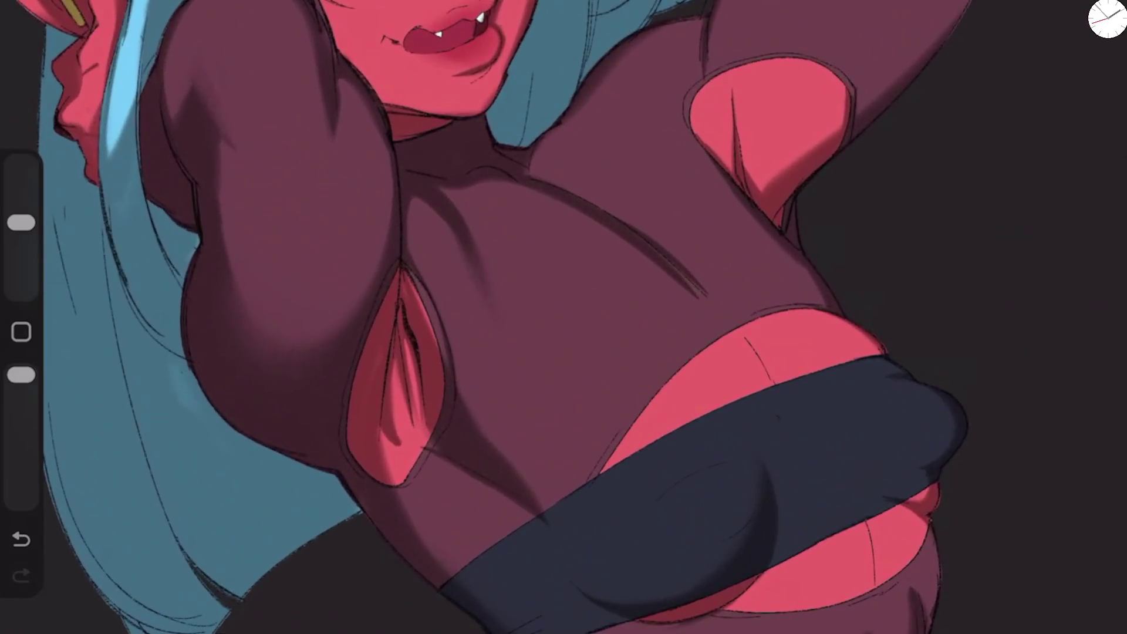
left_click_drag(21, 223, 21, 216)
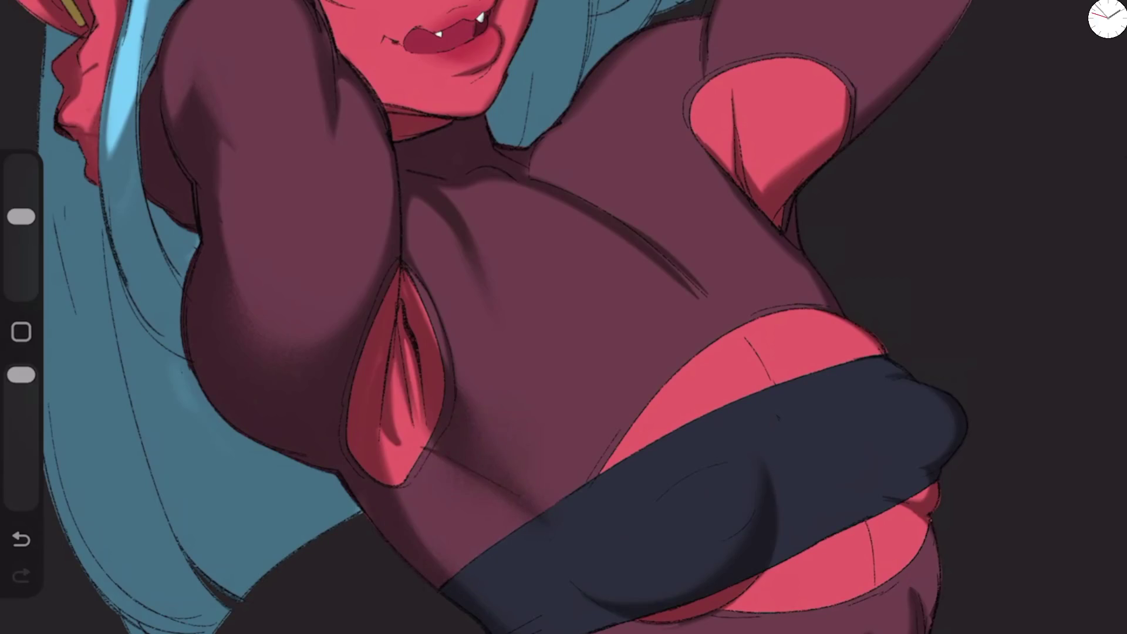
key("ctrl+z")
left_click_drag(516, 480, 541, 513)
Step: Try lightening the shading in the pink armhole with a slightly bigger brush, then undo it
left_click_drag(21, 217, 21, 216)
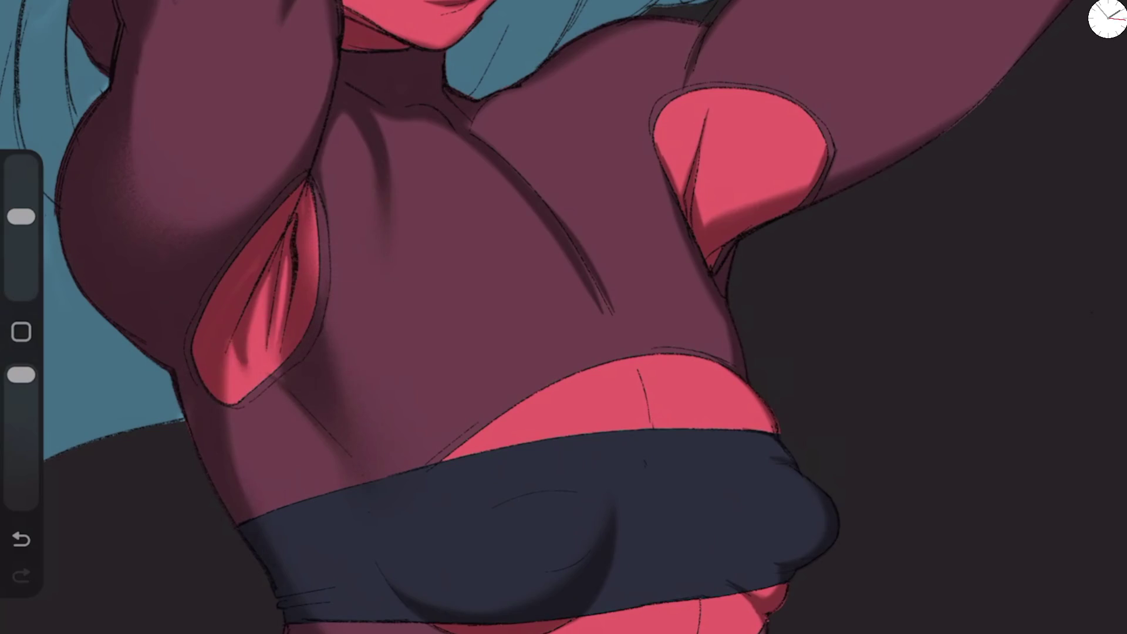
left_click_drag(244, 339, 267, 352)
scroll(563, 317, "down", 3)
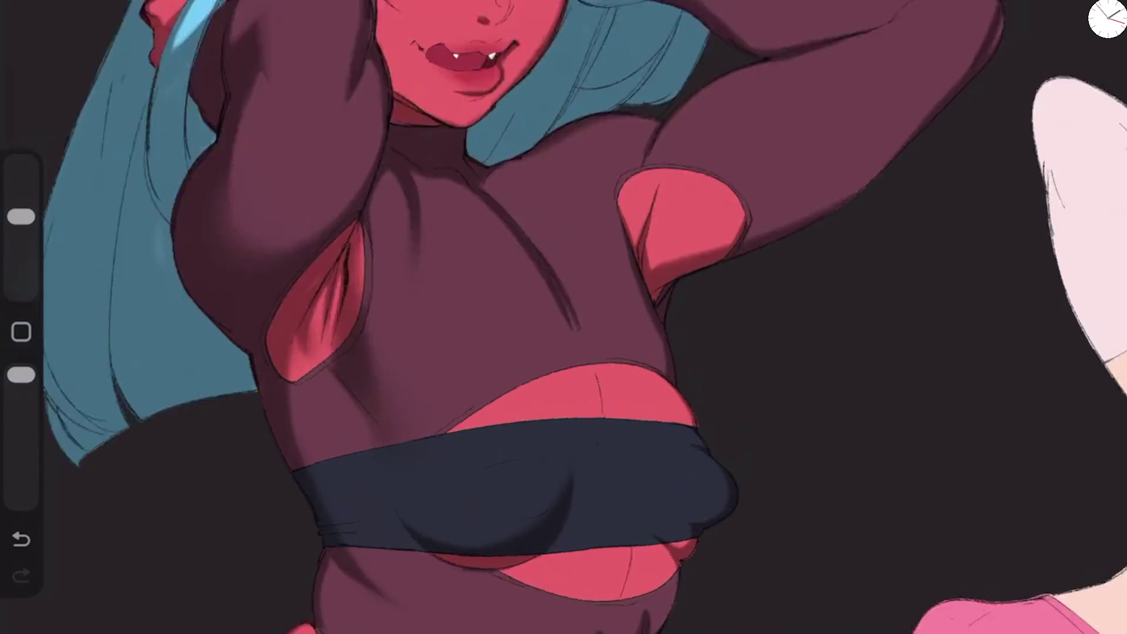
scroll(528, 177, "up", 5)
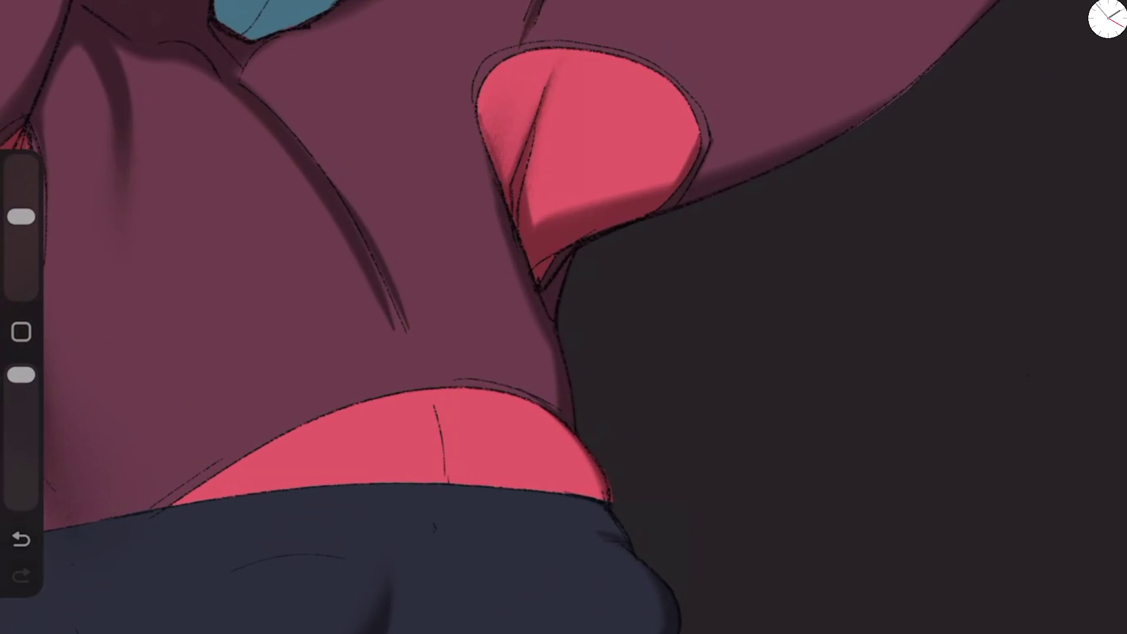
key("ctrl+z")
Step: Switch to a smaller Noisy Rake 2 brush and test grainy armhole shading, undoing the stroke
left_click_drag(21, 217, 21, 240)
key("b")
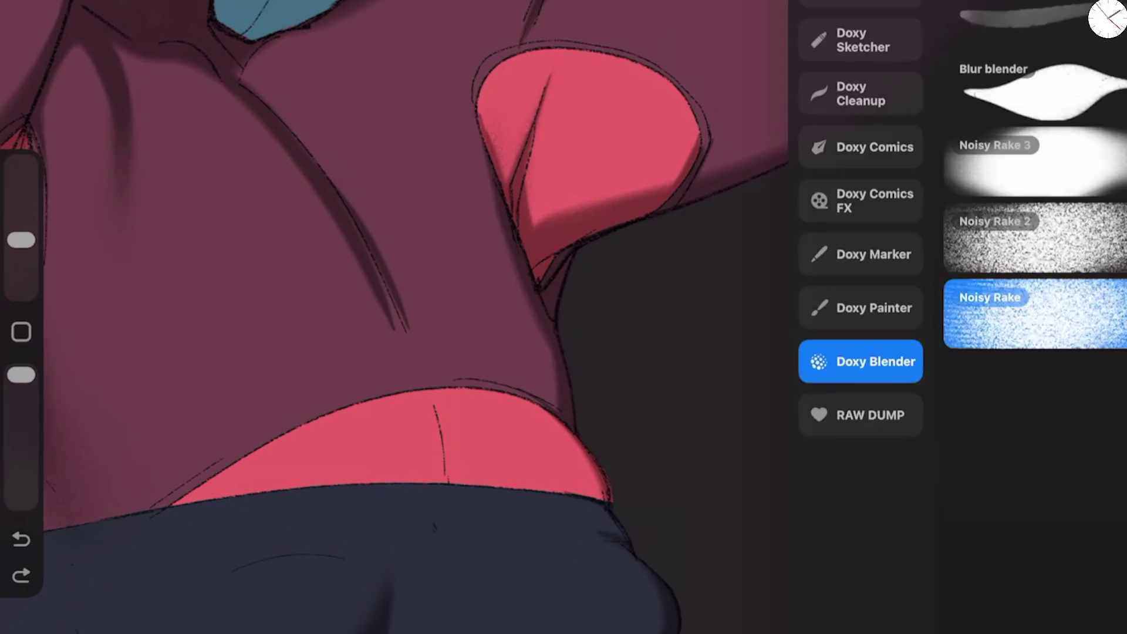
left_click(1035, 238)
left_click_drag(540, 217, 610, 197)
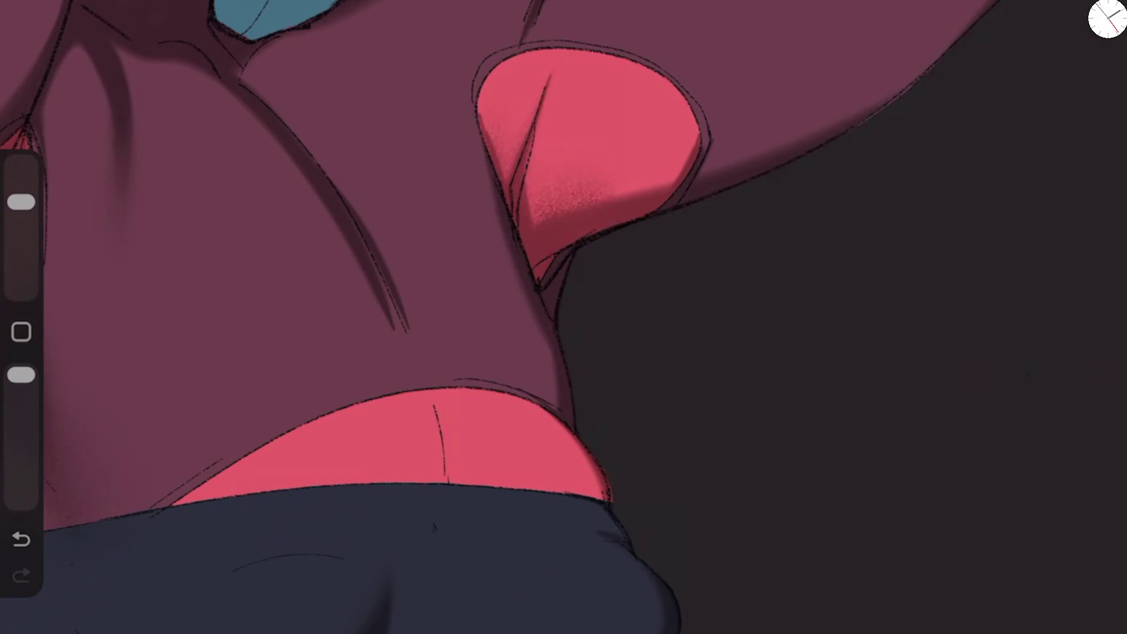
scroll(564, 317, "down", 5)
scroll(564, 317, "up", 5)
key("ctrl+z")
Step: Paint a diagonal shadow across the pink underarm cut-out and blend its top edge
left_click_drag(581, 476, 631, 437)
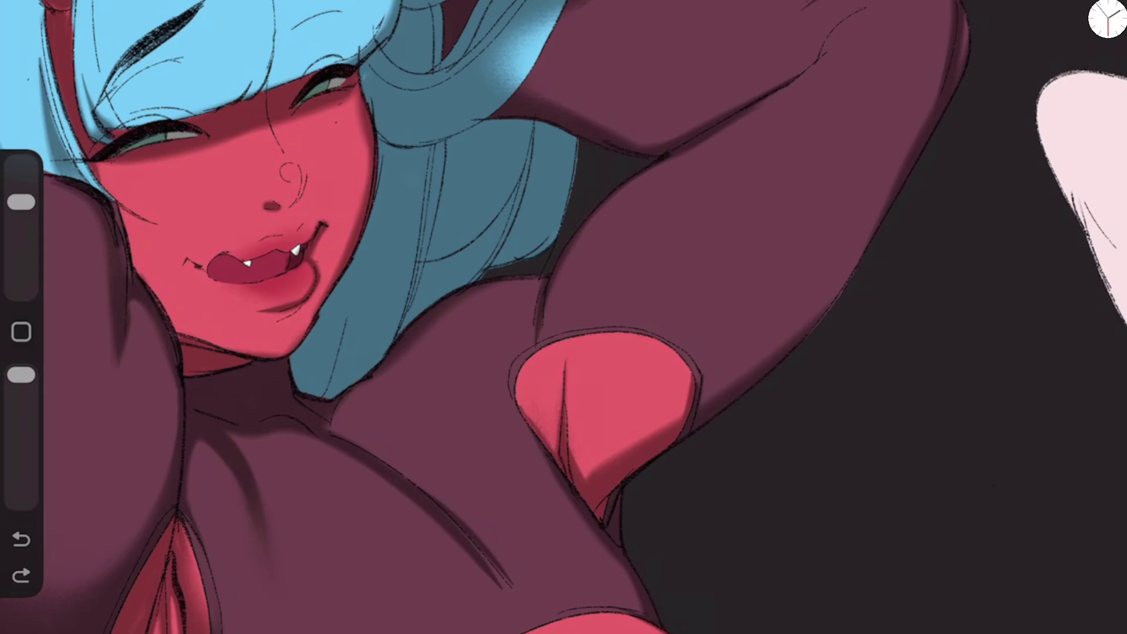
left_click_drag(21, 202, 21, 222)
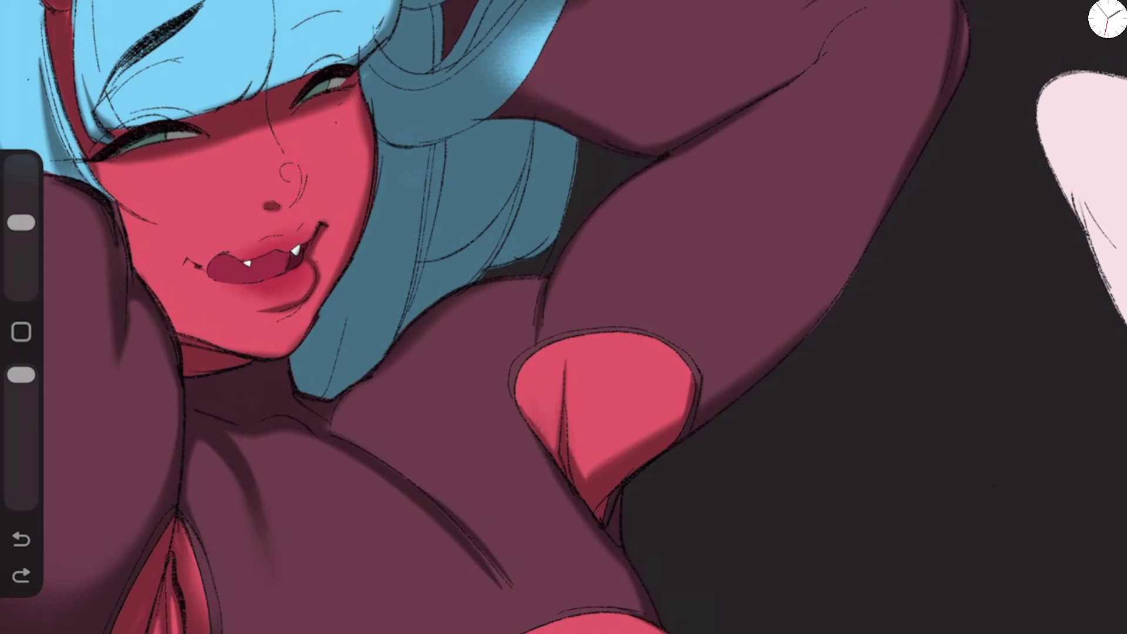
mouse_move(581, 479)
left_mouse_down()
mouse_move(584, 446)
mouse_move(640, 379)
mouse_move(605, 464)
mouse_move(645, 435)
left_mouse_up()
left_click_drag(21, 222, 21, 202)
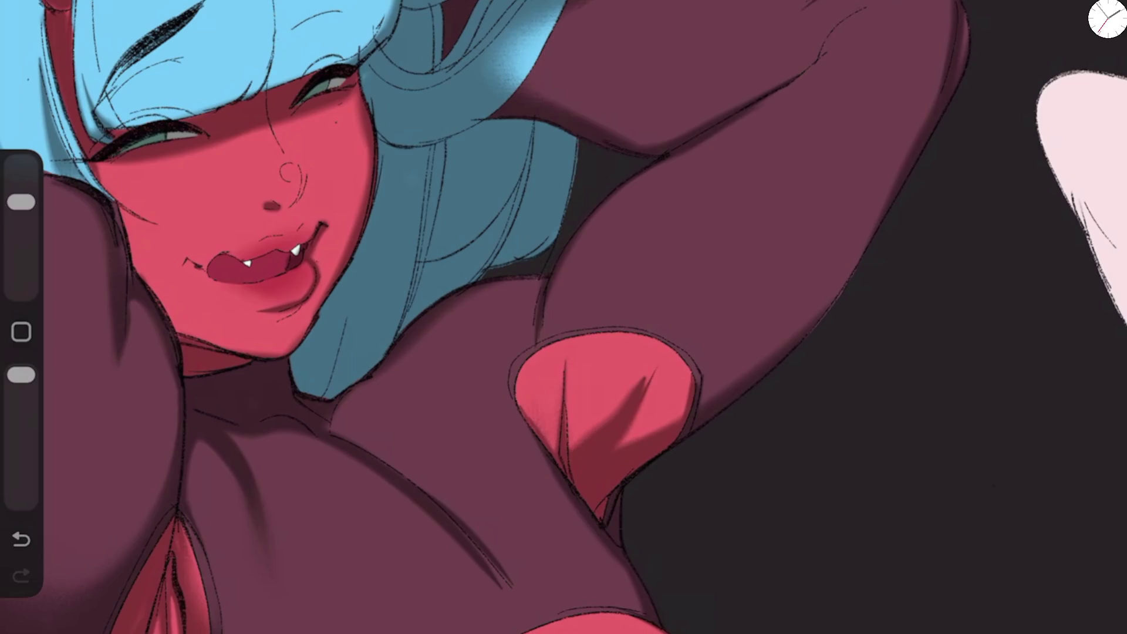
mouse_move(658, 375)
left_mouse_down()
mouse_move(646, 400)
mouse_move(658, 420)
left_mouse_up()
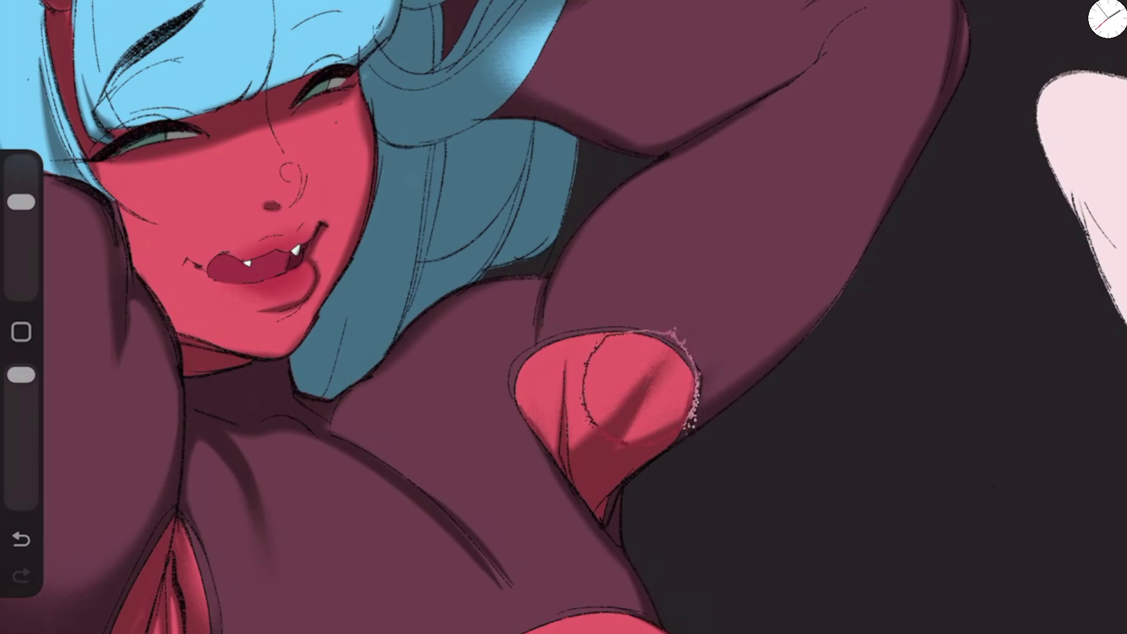
scroll(564, 317, "down", 5)
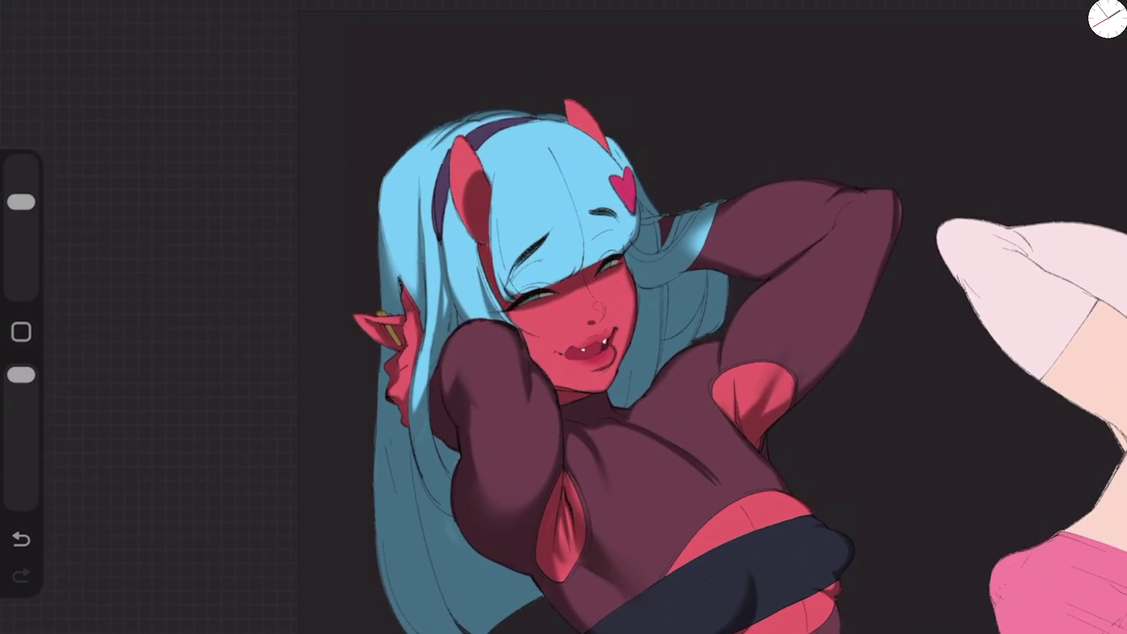
scroll(933, 469, "up", 5)
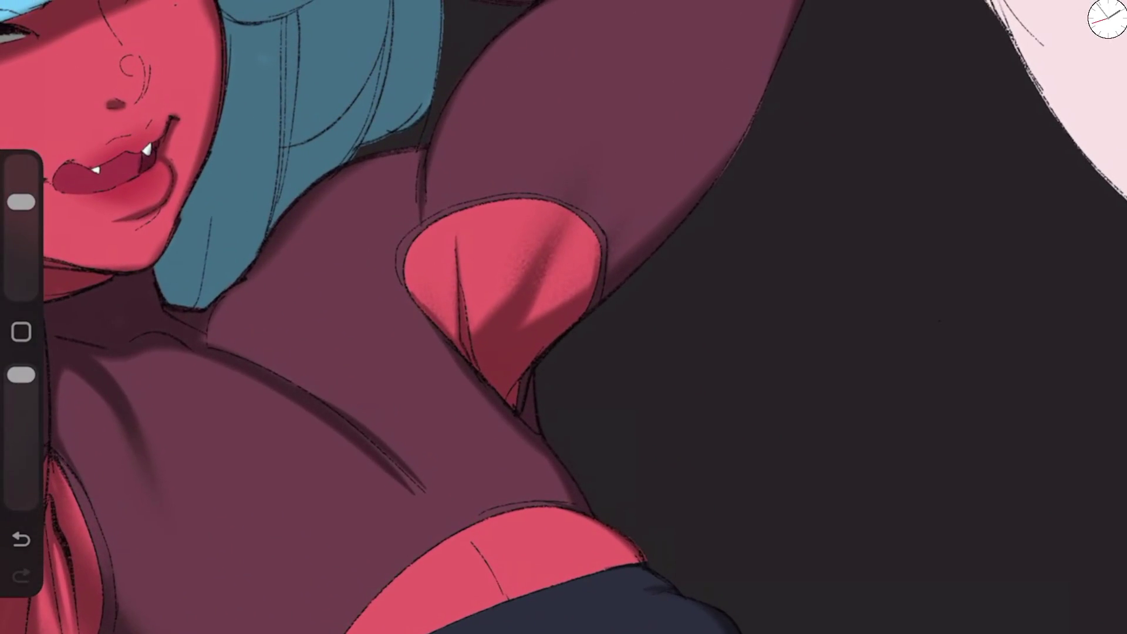
left_click_drag(543, 361, 587, 264)
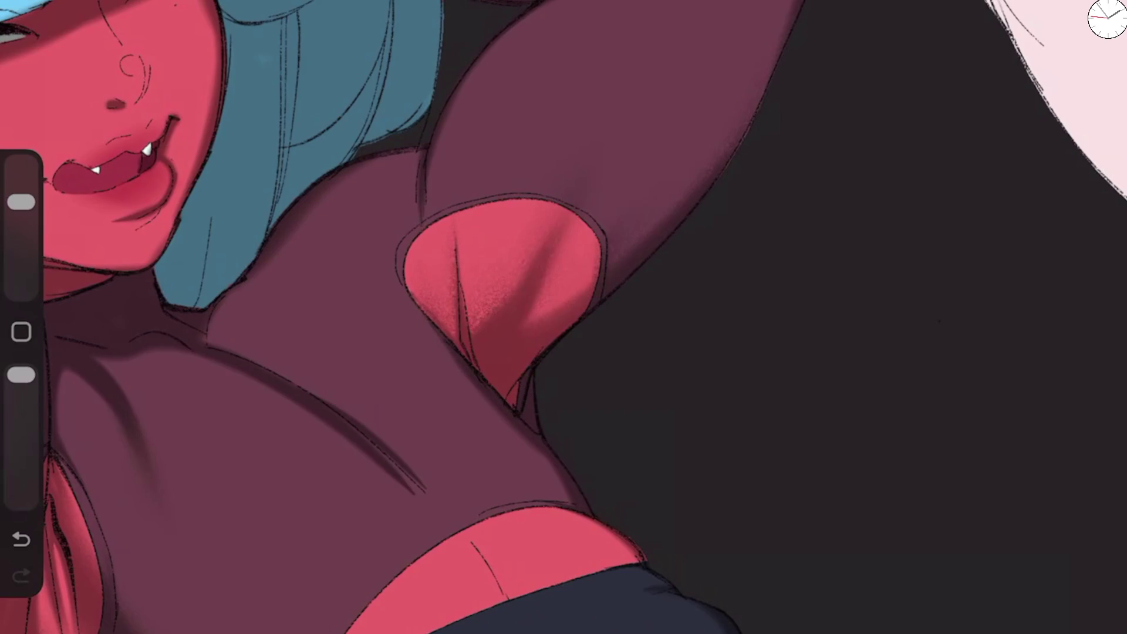
key("ctrl+z")
left_click(21, 575)
Step: Soften and blend the chest shadow lines and the lower end of the shoulder shadow
left_click_drag(414, 451, 341, 420)
mouse_move(391, 496)
left_mouse_down()
mouse_move(327, 491)
mouse_move(419, 538)
mouse_move(355, 479)
left_mouse_up()
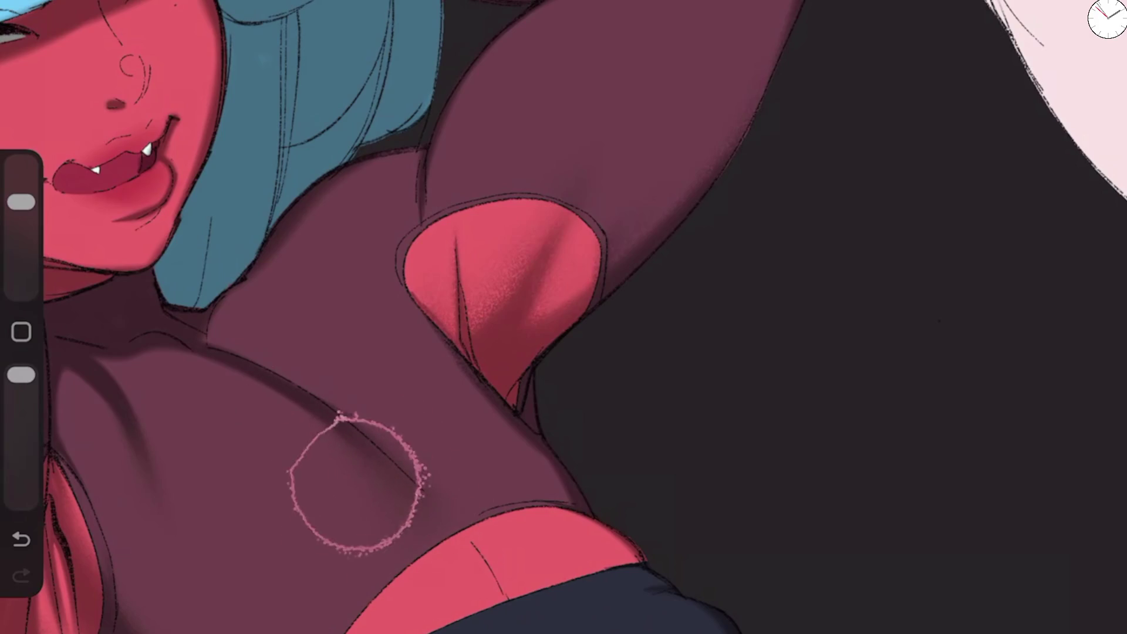
left_click_drag(161, 505, 117, 405)
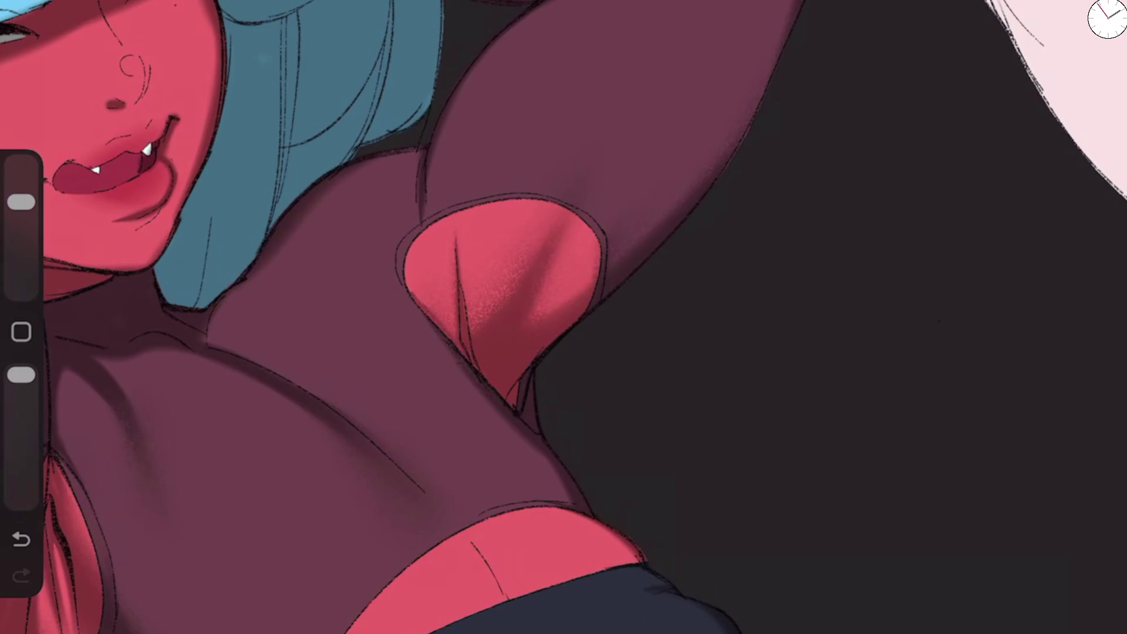
left_click_drag(21, 202, 21, 216)
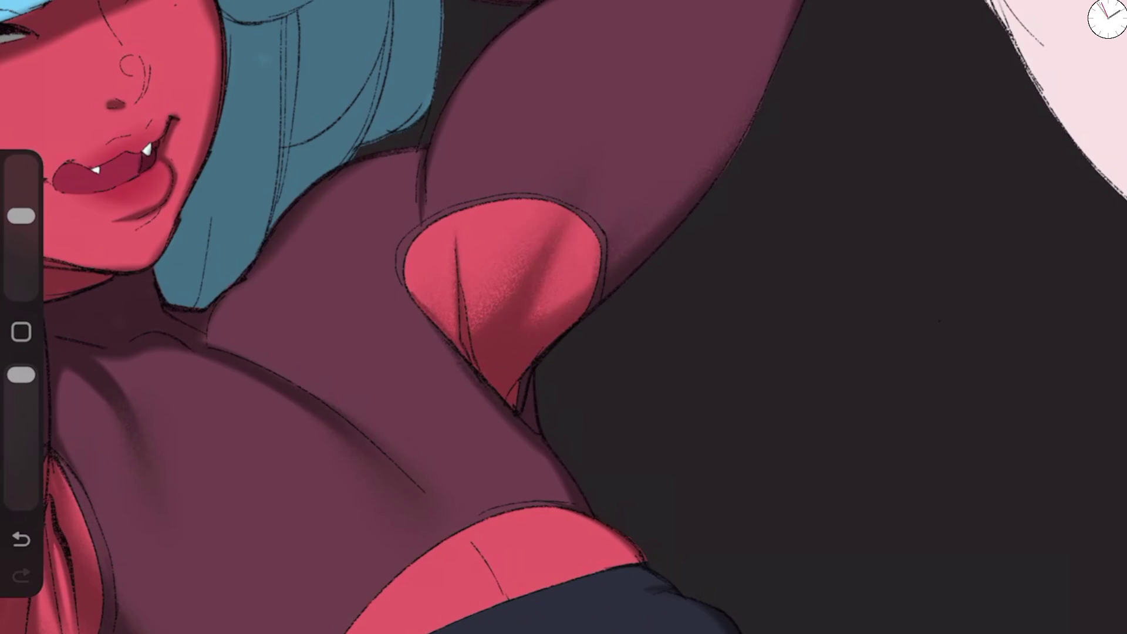
left_click_drag(410, 476, 373, 437)
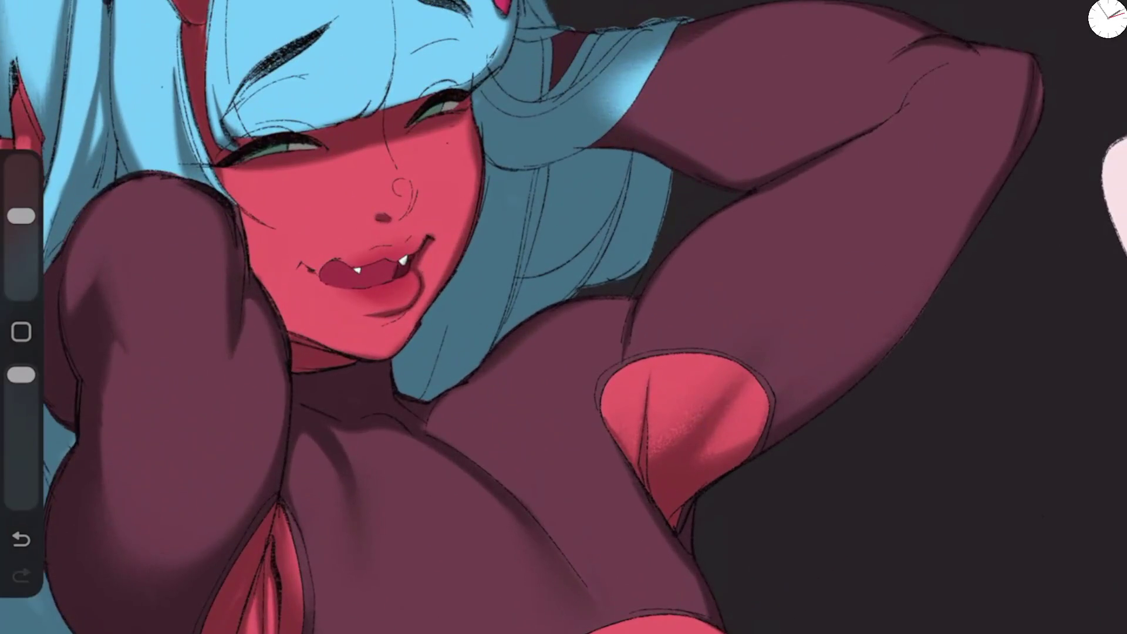
Step: Shade inside the pink armpit cut-out and lighten its left edge
left_click_drag(21, 216, 21, 222)
left_click_drag(646, 377, 647, 406)
left_click_drag(577, 377, 638, 454)
left_click_drag(649, 394, 650, 421)
left_click_drag(614, 377, 631, 439)
key("ctrl+z")
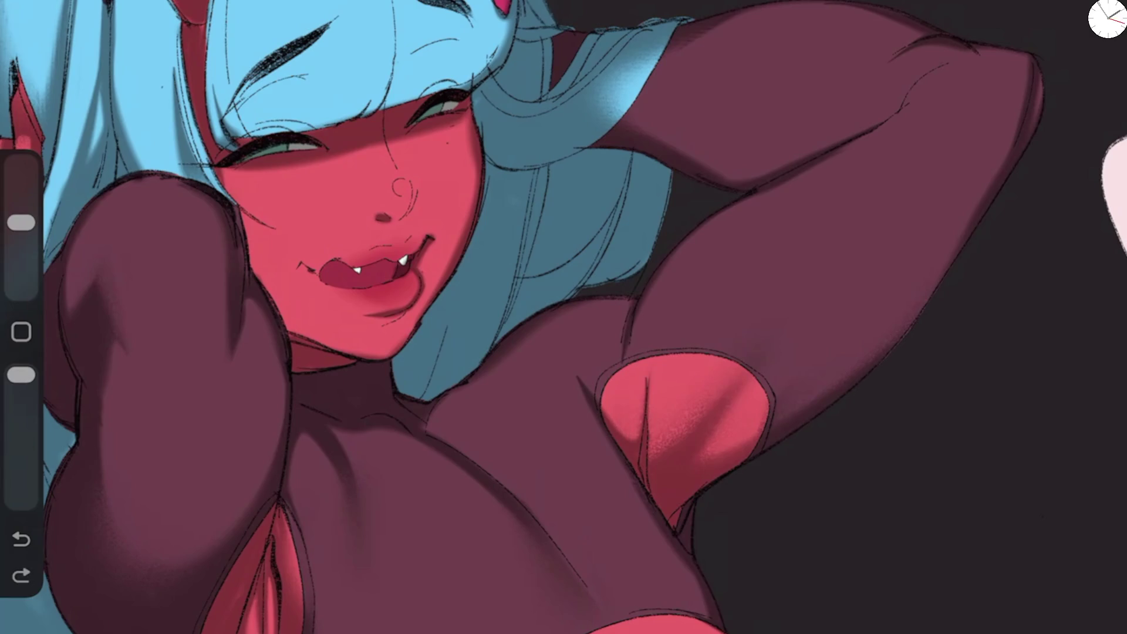
key("ctrl+z")
left_click_drag(631, 449, 613, 350)
left_click_drag(21, 222, 21, 215)
mouse_move(590, 411)
left_mouse_down()
mouse_move(581, 378)
mouse_move(613, 449)
mouse_move(615, 381)
mouse_move(625, 378)
left_mouse_up()
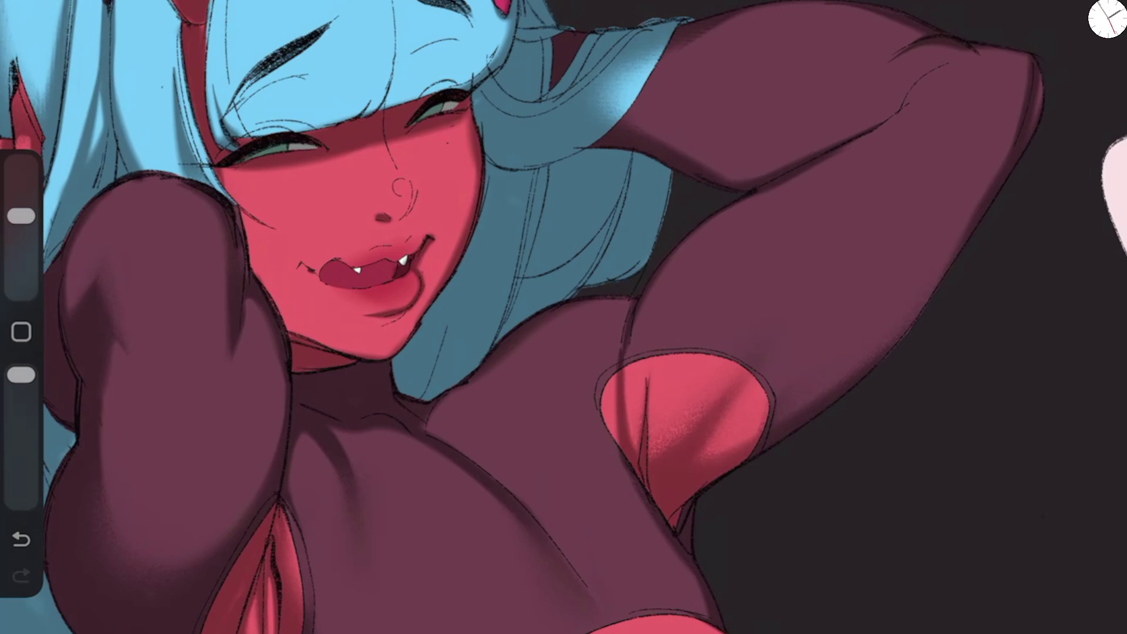
Step: Darken the underside and edges of the raised upper arm toward the elbow, brightening one patch
left_click_drag(21, 216, 21, 222)
left_click_drag(669, 172, 866, 116)
mouse_move(789, 164)
left_mouse_down()
mouse_move(904, 110)
mouse_move(885, 111)
mouse_move(940, 67)
mouse_move(885, 126)
left_mouse_up()
left_click_drag(21, 222, 21, 202)
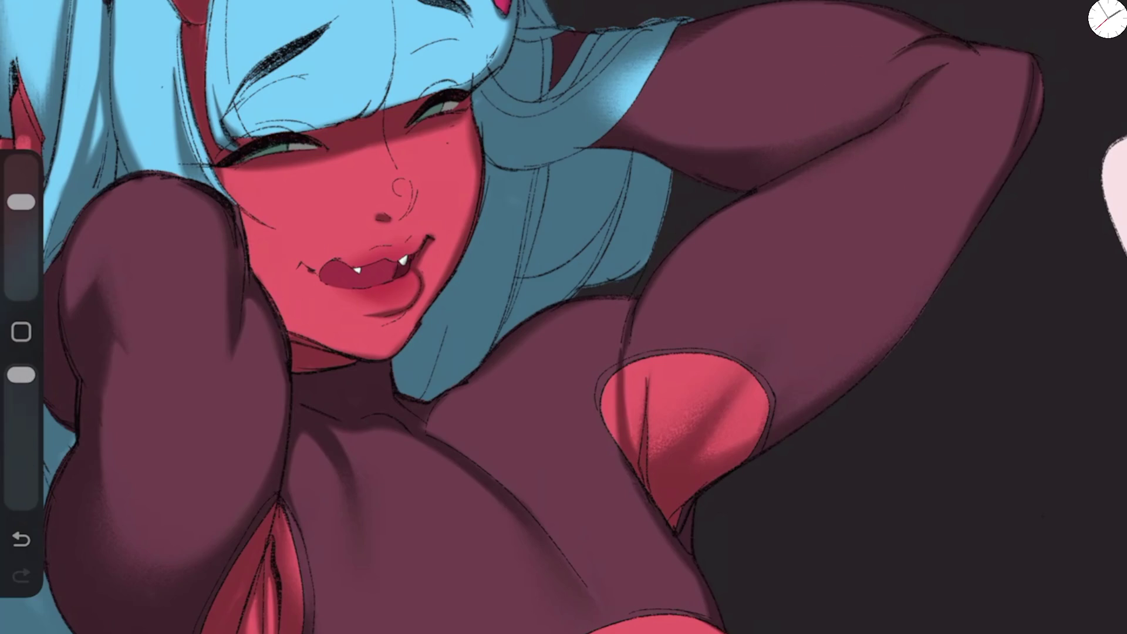
left_click_drag(688, 162, 747, 152)
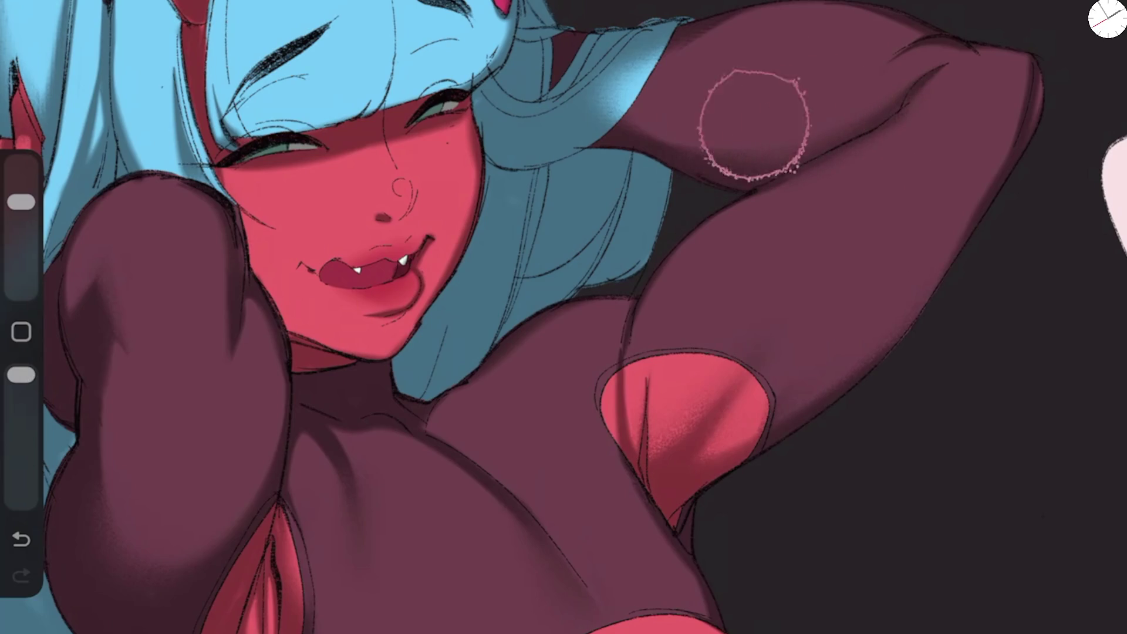
left_click_drag(21, 202, 21, 222)
mouse_move(737, 171)
left_mouse_down()
mouse_move(848, 150)
mouse_move(878, 117)
mouse_move(907, 21)
mouse_move(654, 55)
left_mouse_up()
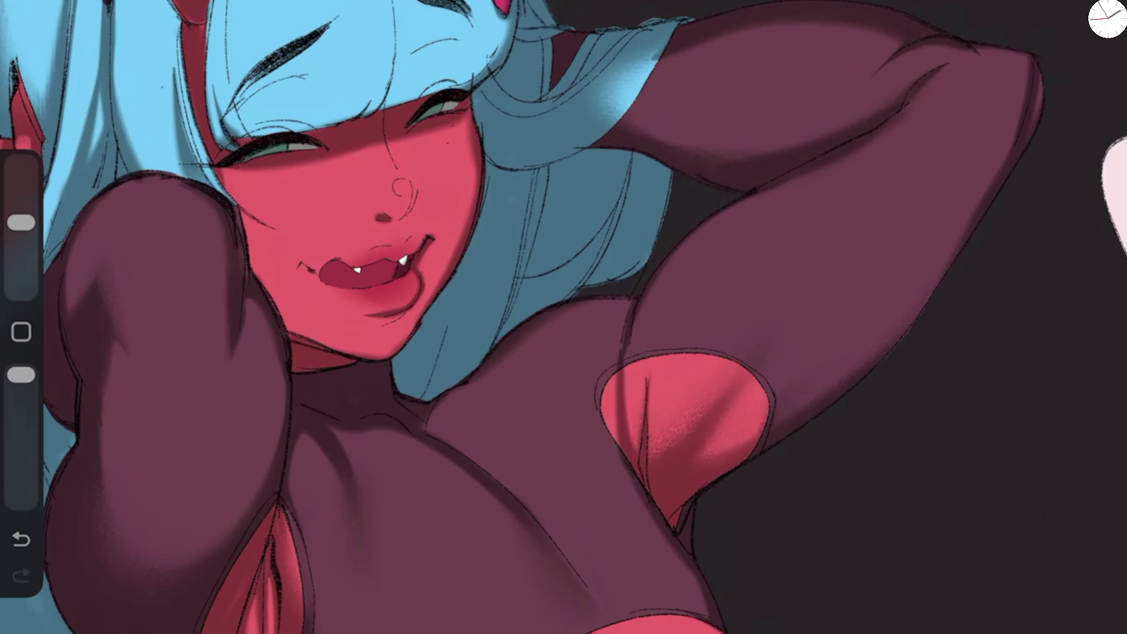
scroll(563, 317, "down", 5)
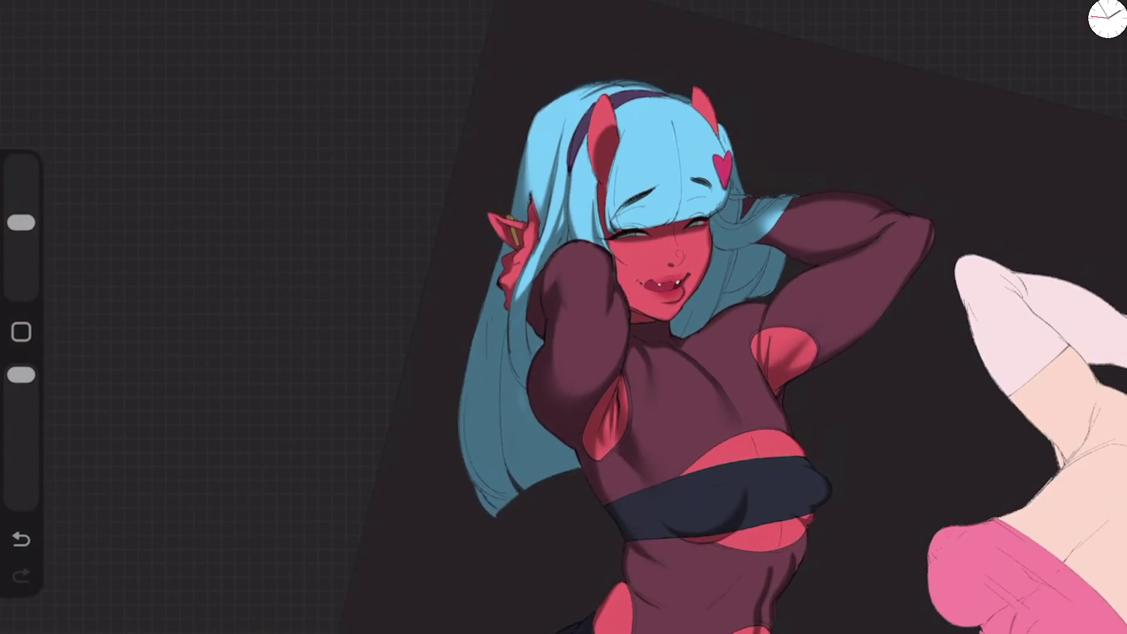
Step: Undo the recent arm shading and draw a dark crease in the elbow fold
scroll(411, 264, "up", 5)
key("ctrl+z")
scroll(563, 317, "up", 3)
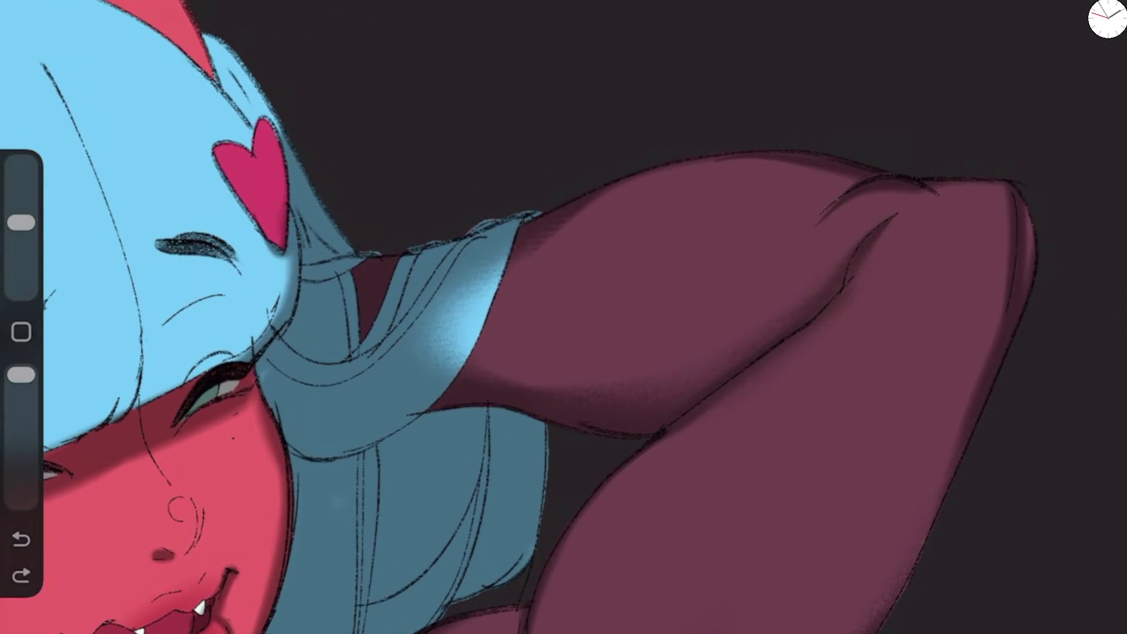
left_click_drag(852, 228, 834, 265)
left_click_drag(21, 222, 21, 201)
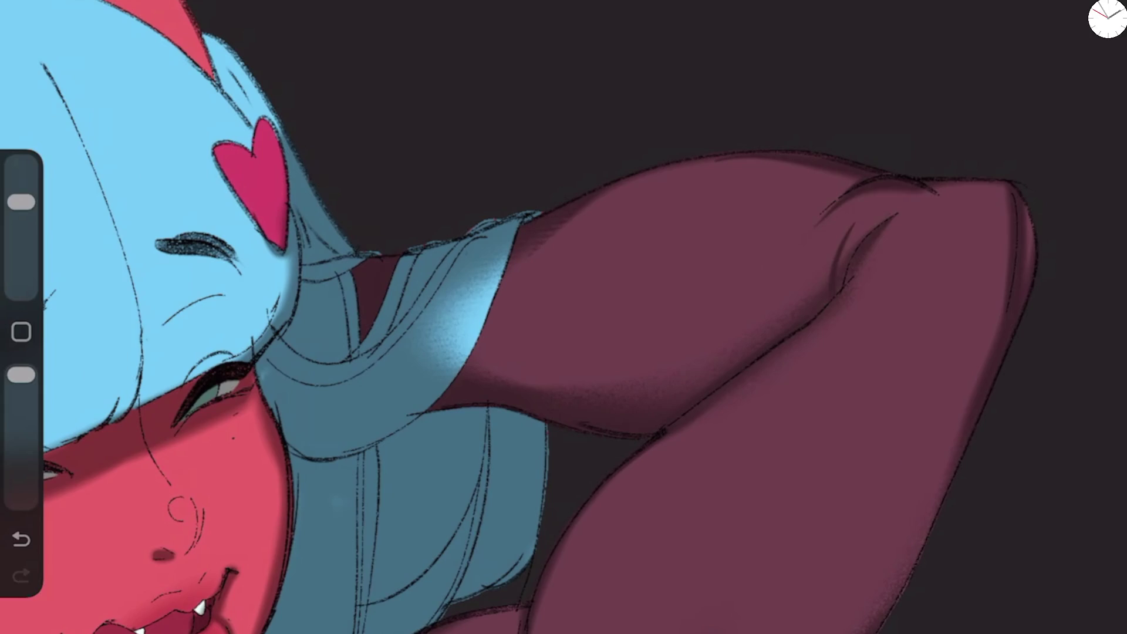
key("Escape")
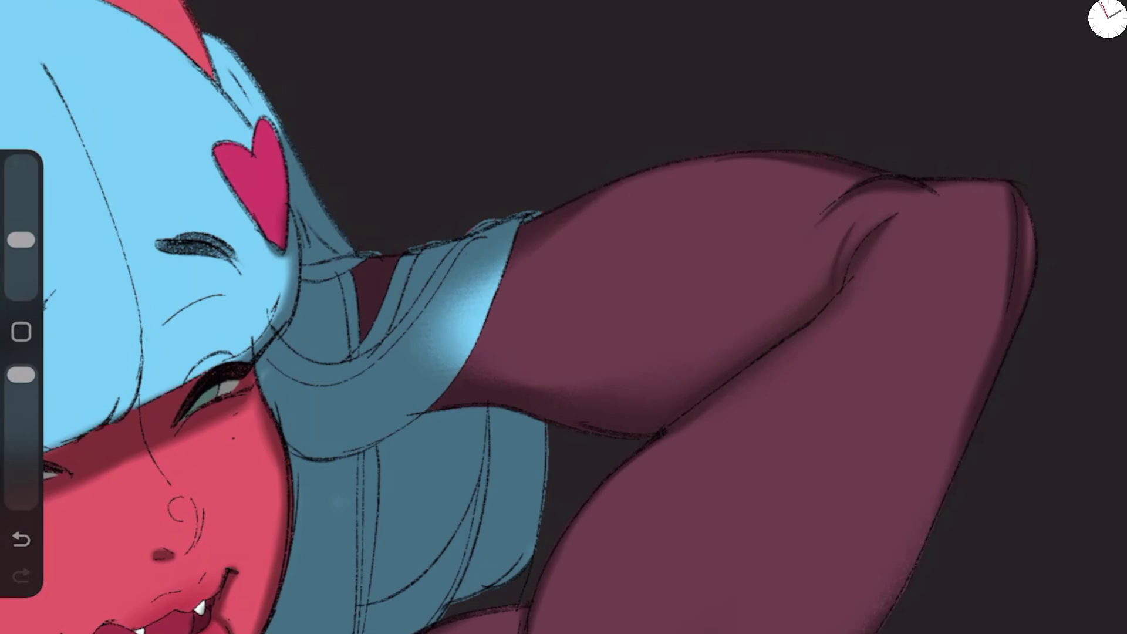
scroll(563, 317, "down", 5)
scroll(763, 499, "up", 5)
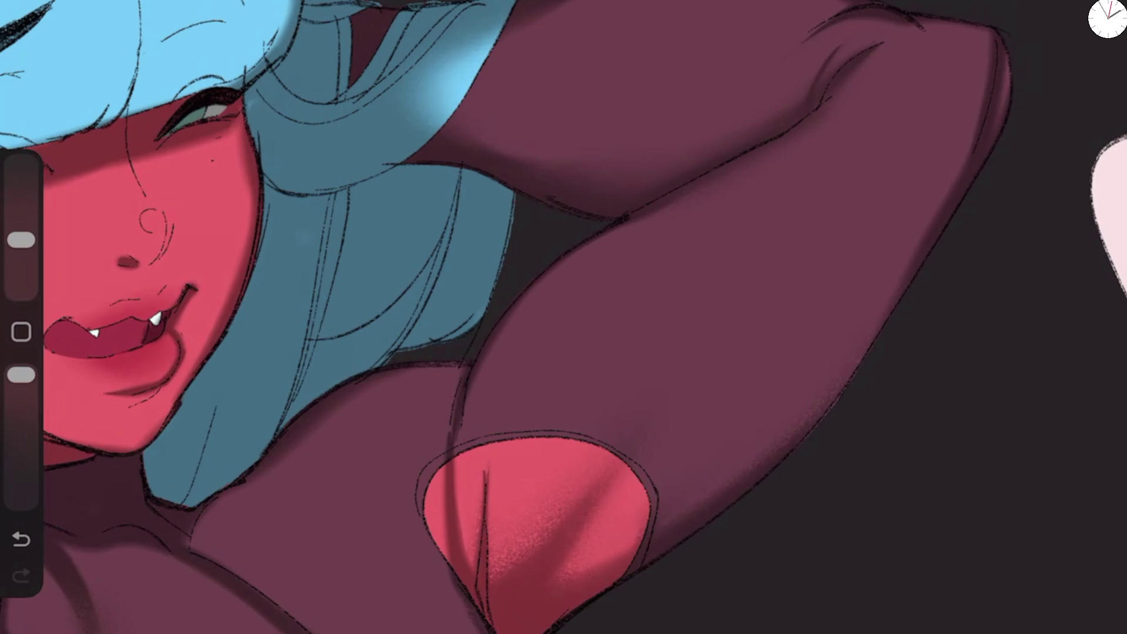
Step: At lower opacity, shade the arm around the pink cut-out and along its lower and right edges
left_click_drag(21, 240, 21, 222)
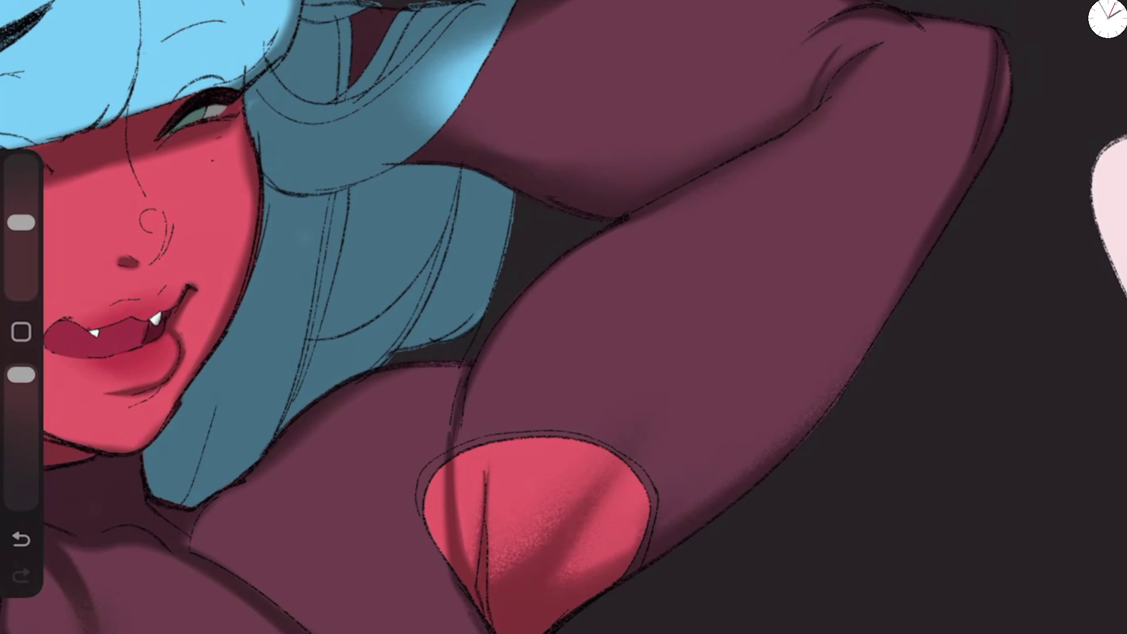
left_click_drag(21, 375, 21, 468)
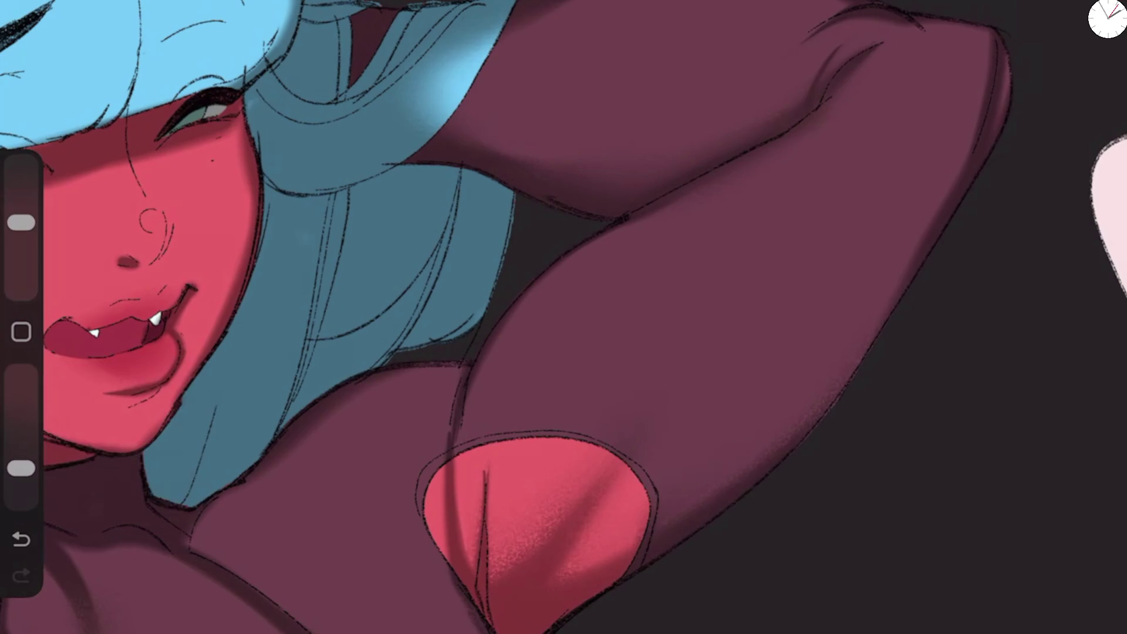
left_click_drag(642, 525, 569, 574)
left_click_drag(834, 393, 684, 512)
left_click_drag(728, 472, 564, 570)
left_click_drag(910, 252, 722, 463)
left_click_drag(954, 174, 886, 261)
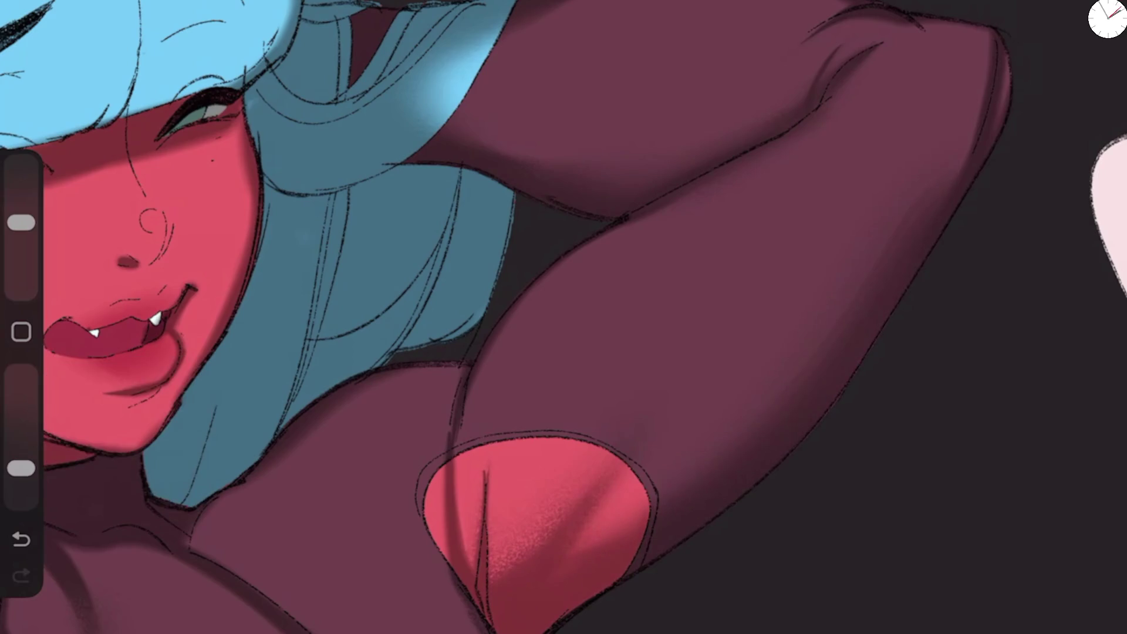
scroll(564, 317, "down", 5)
scroll(564, 317, "up", 5)
key("ctrl+z")
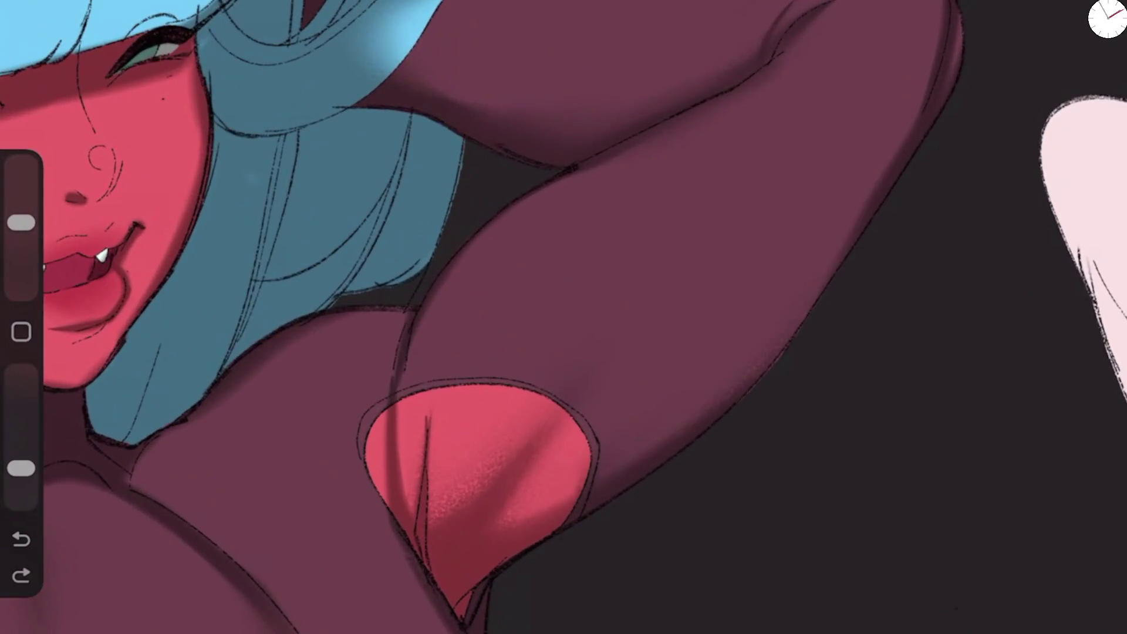
mouse_move(517, 519)
left_mouse_down()
mouse_move(705, 405)
mouse_move(825, 269)
left_mouse_up()
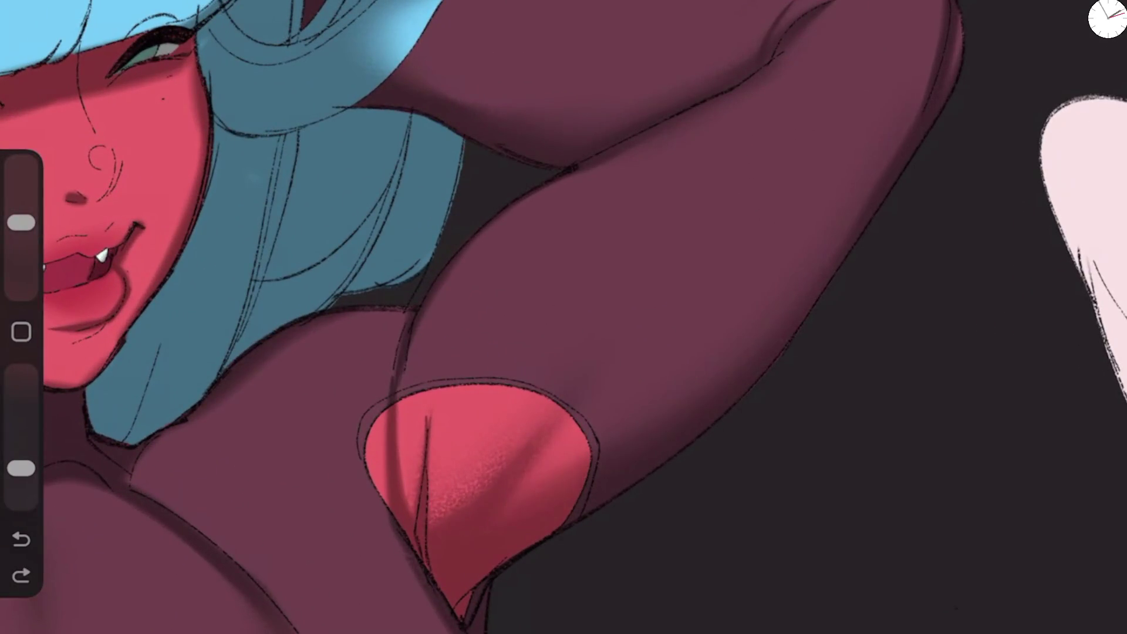
left_click_drag(929, 74, 921, 92)
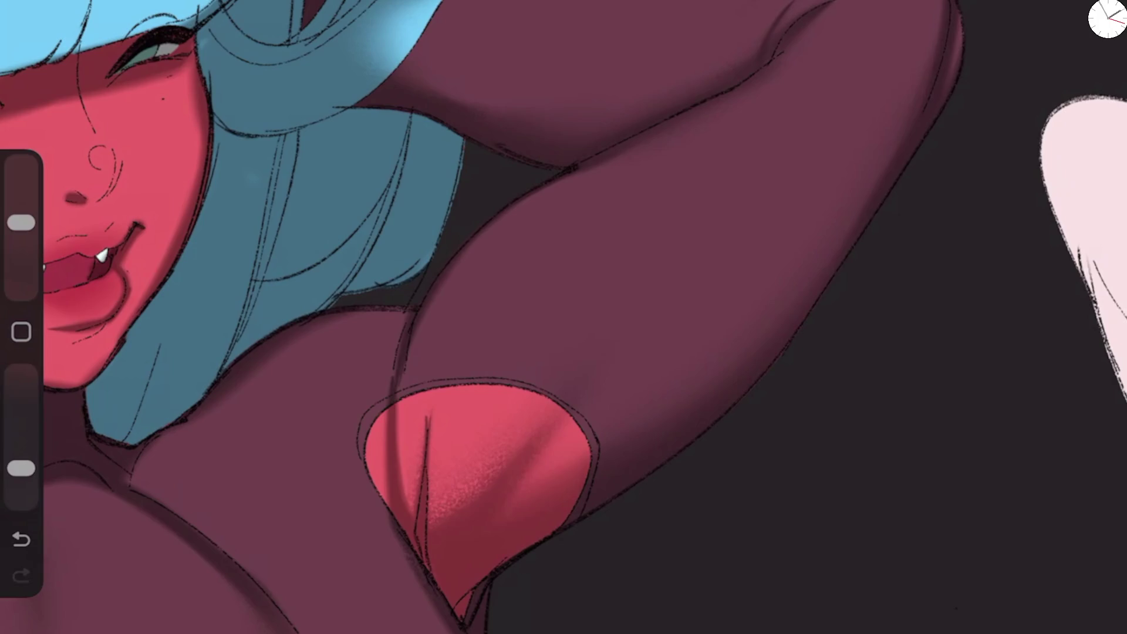
Step: Erase along the arm crease, then at 26% opacity shade the top of the shoulder
key("e")
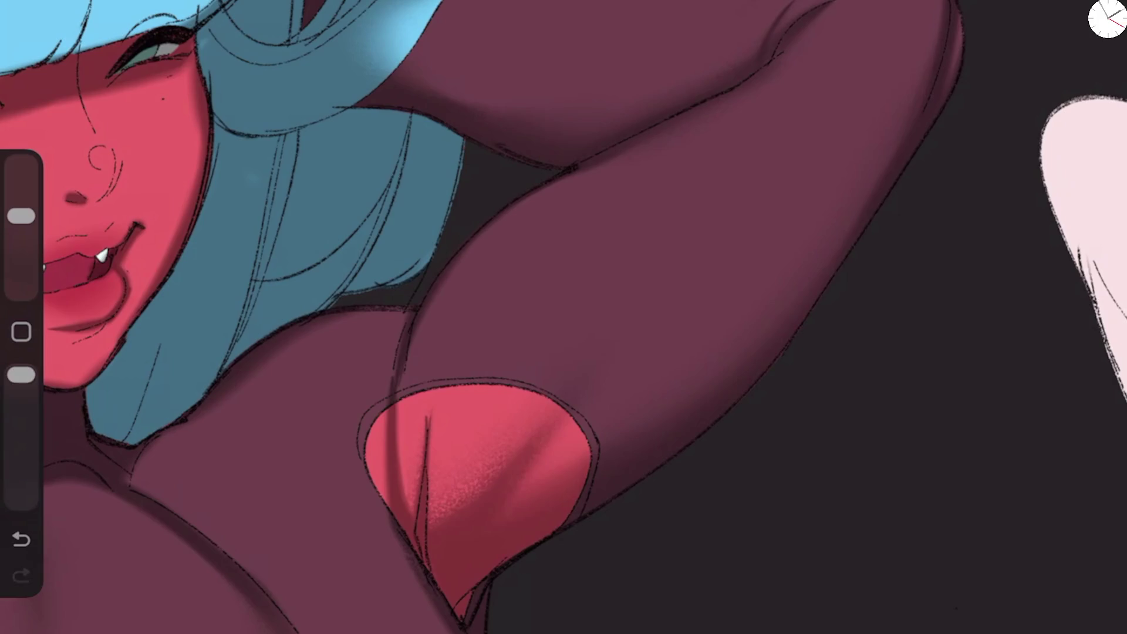
left_click_drag(587, 169, 777, 68)
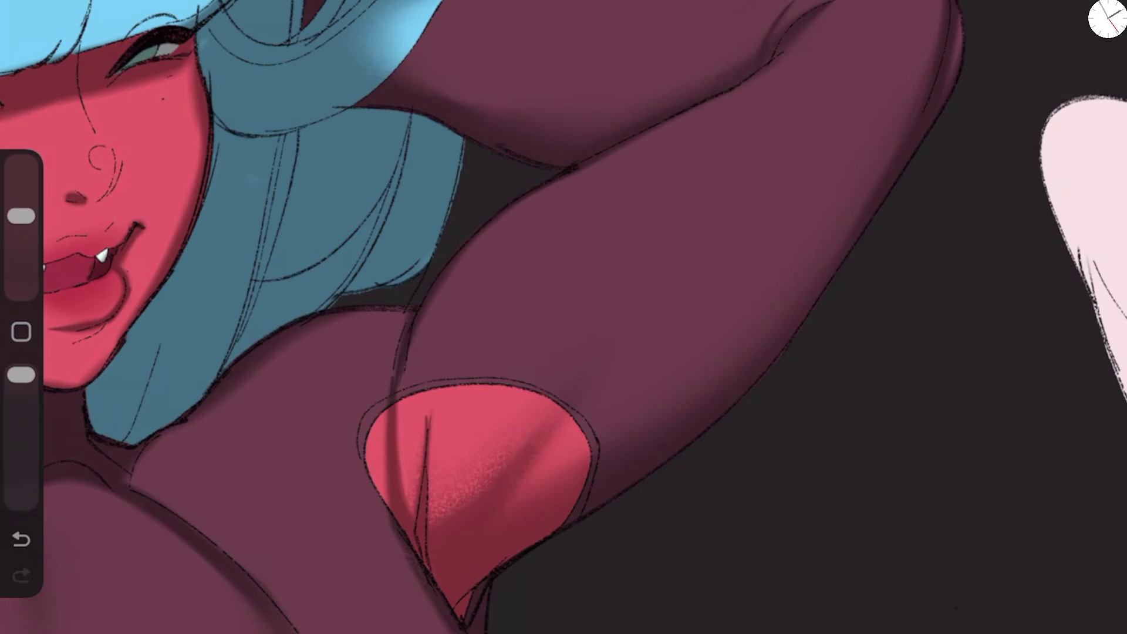
key("b")
left_click_drag(21, 468, 21, 375)
left_click_drag(306, 333, 405, 313)
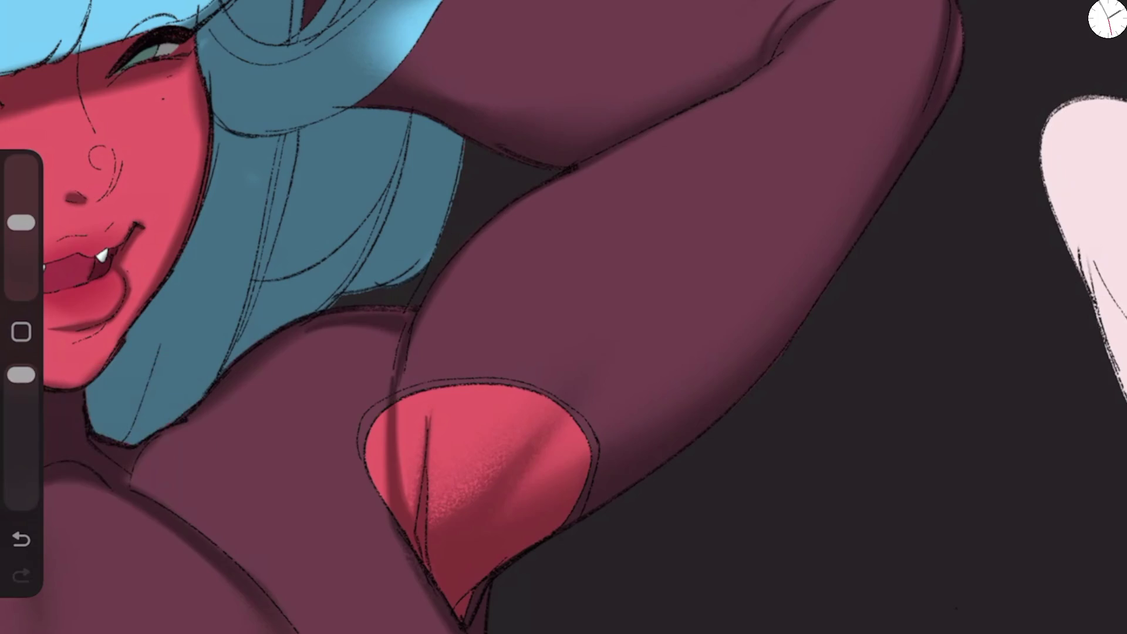
scroll(564, 317, "down", 5)
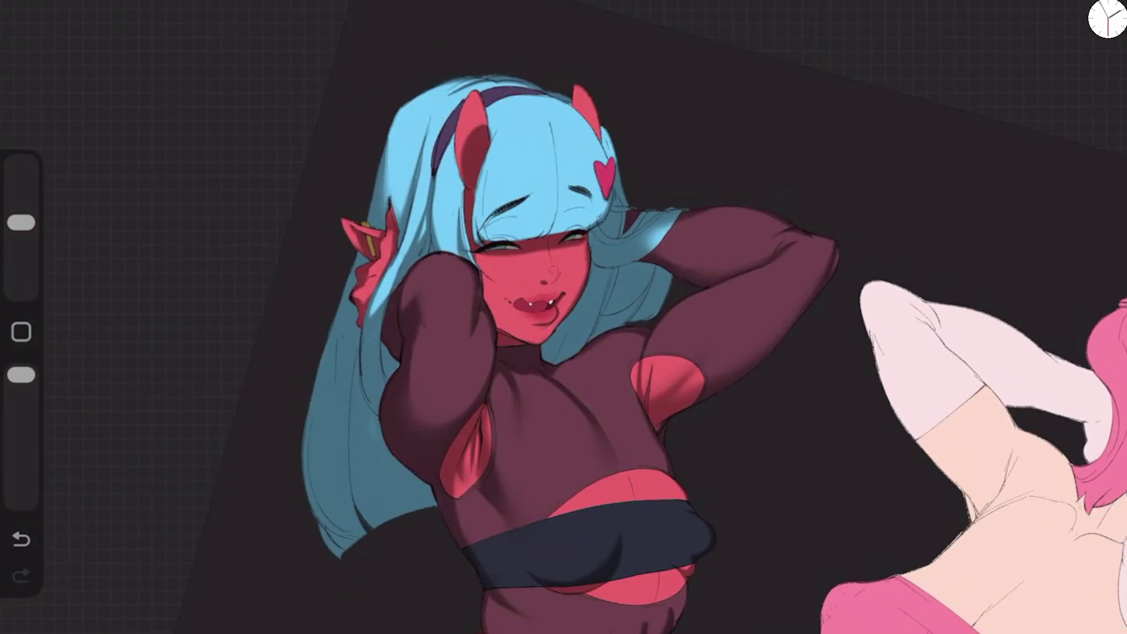
Step: Deepen the shadow lines curving down the torso and set brush opacity to 73%
scroll(564, 317, "up", 5)
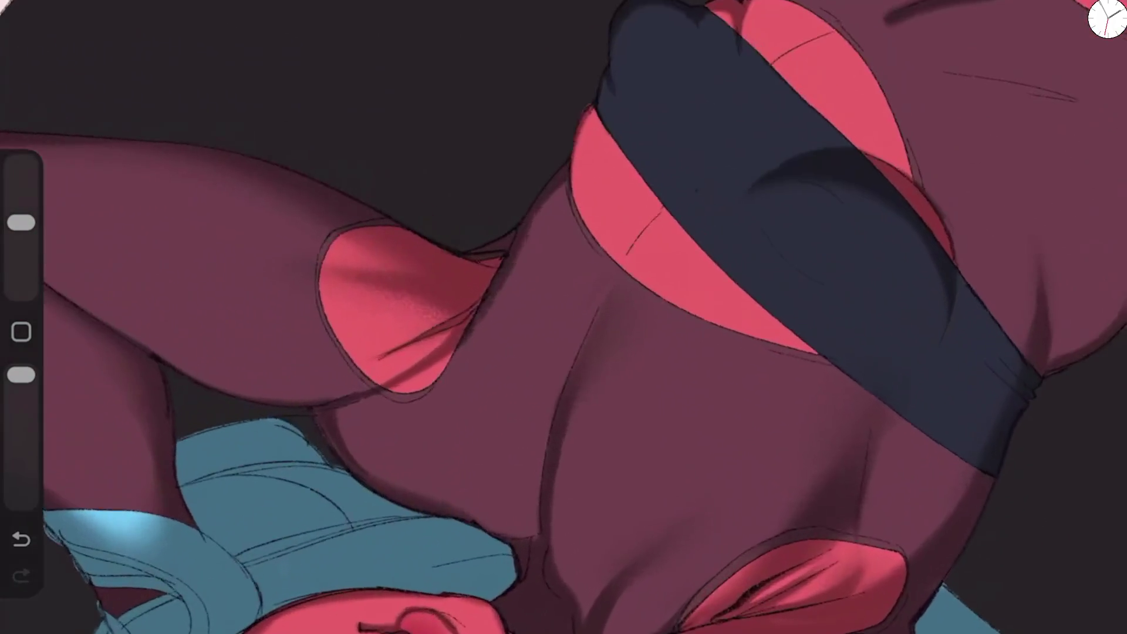
left_click_drag(459, 347, 479, 512)
left_click_drag(450, 379, 476, 521)
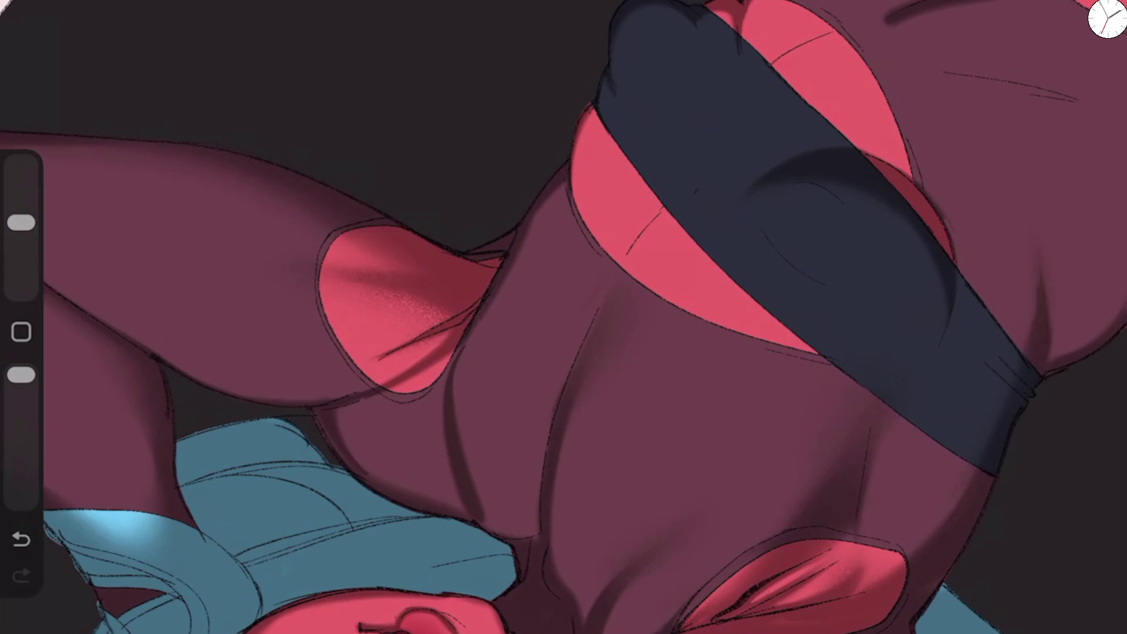
left_click_drag(21, 222, 21, 240)
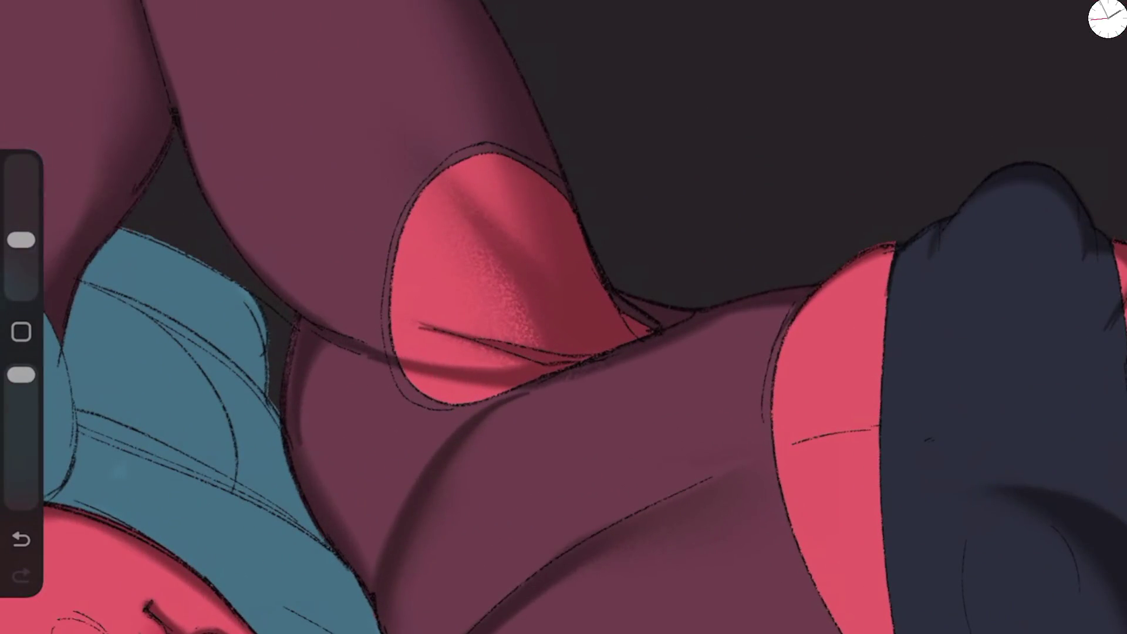
left_click_drag(21, 375, 21, 401)
left_click(491, 461)
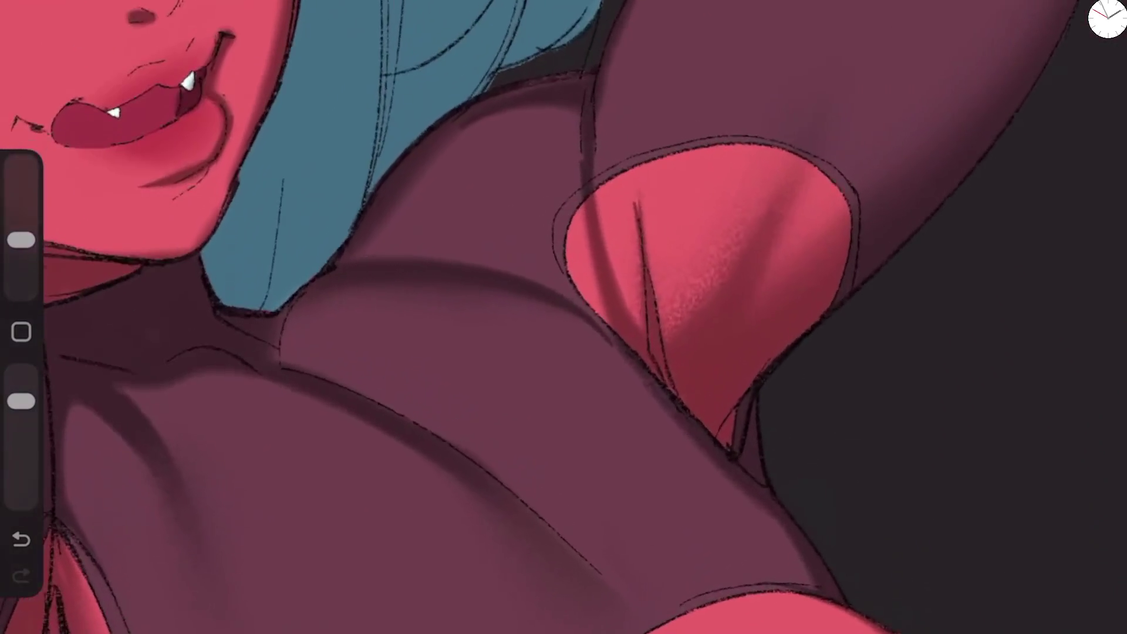
left_click(390, 164)
left_click(166, 460)
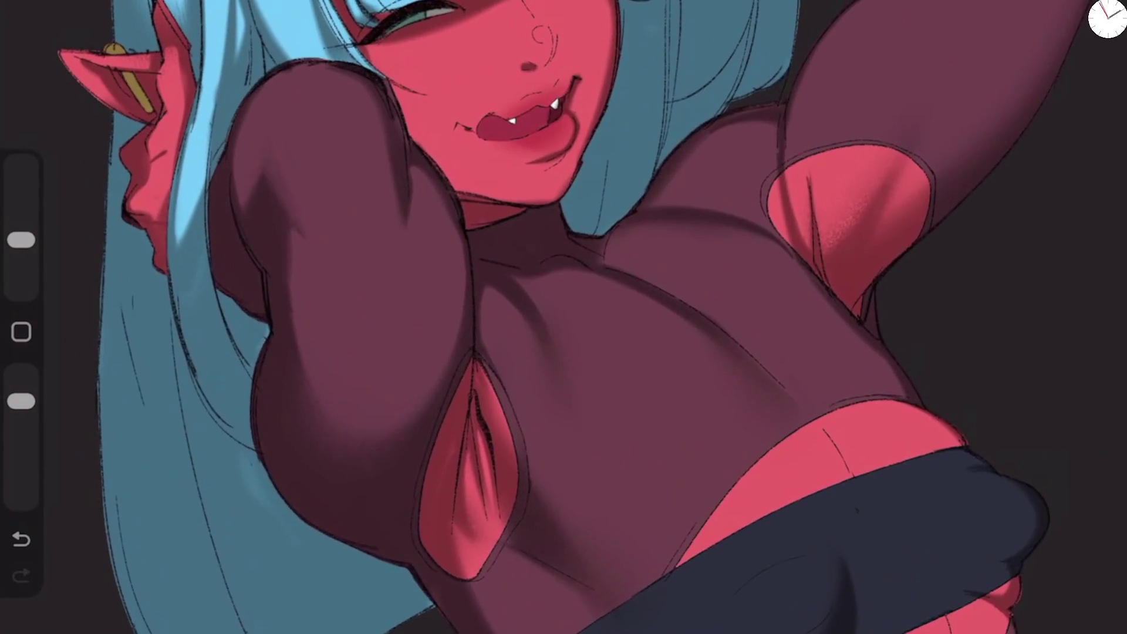
Step: Increase the brush size to 33% and select Noisy Rake from the Doxy Blender set
left_click_drag(21, 239, 21, 232)
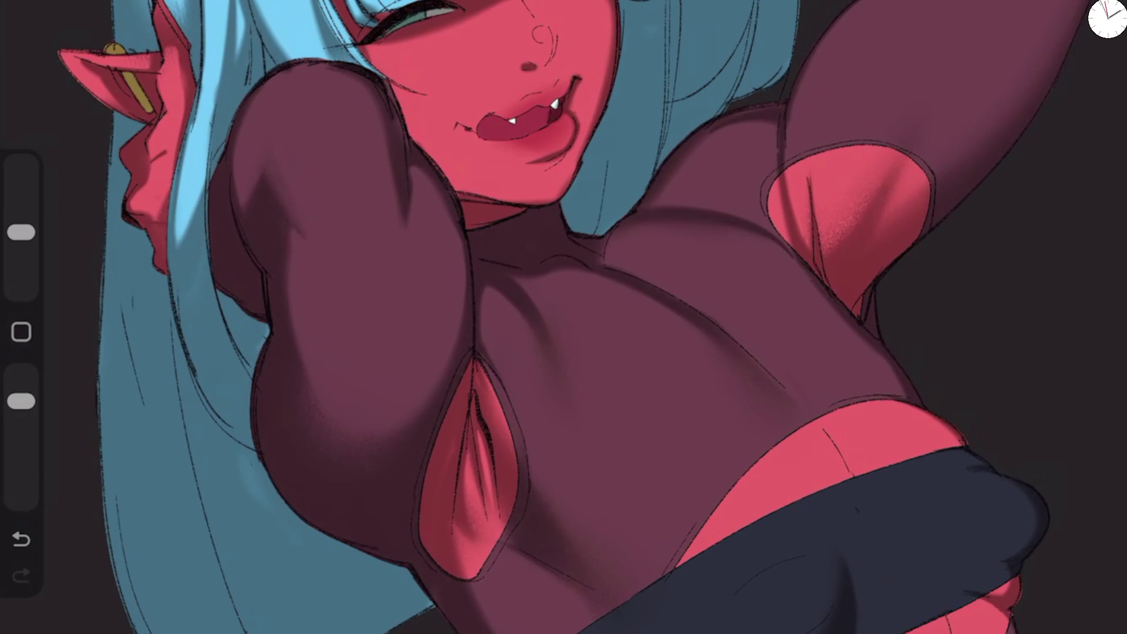
left_click_drag(21, 233, 21, 212)
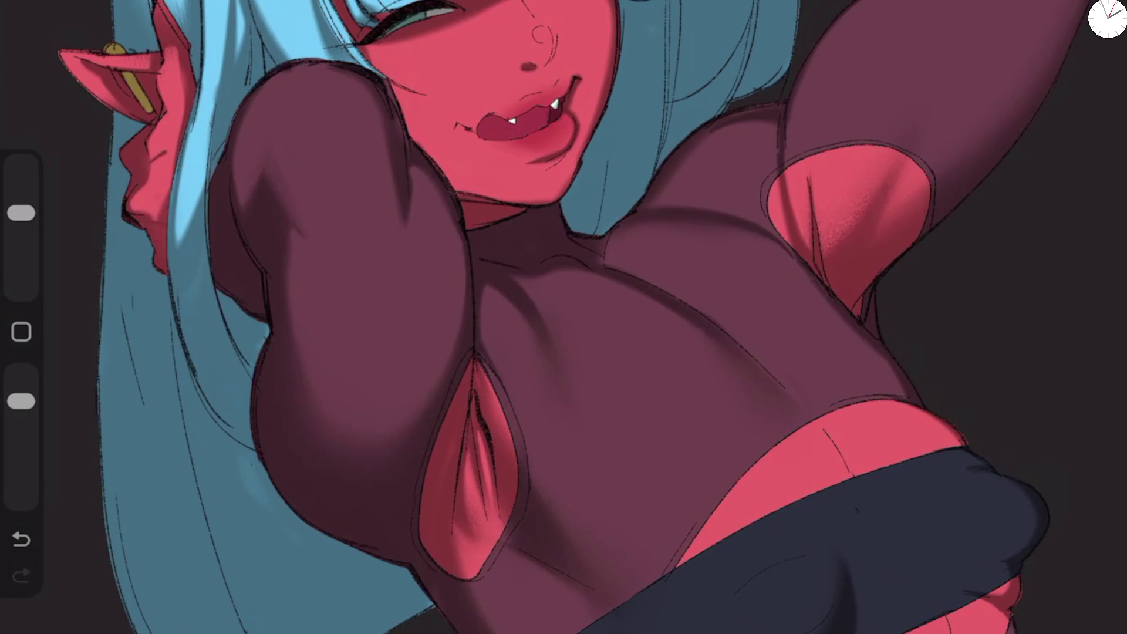
scroll(564, 317, "down", 3)
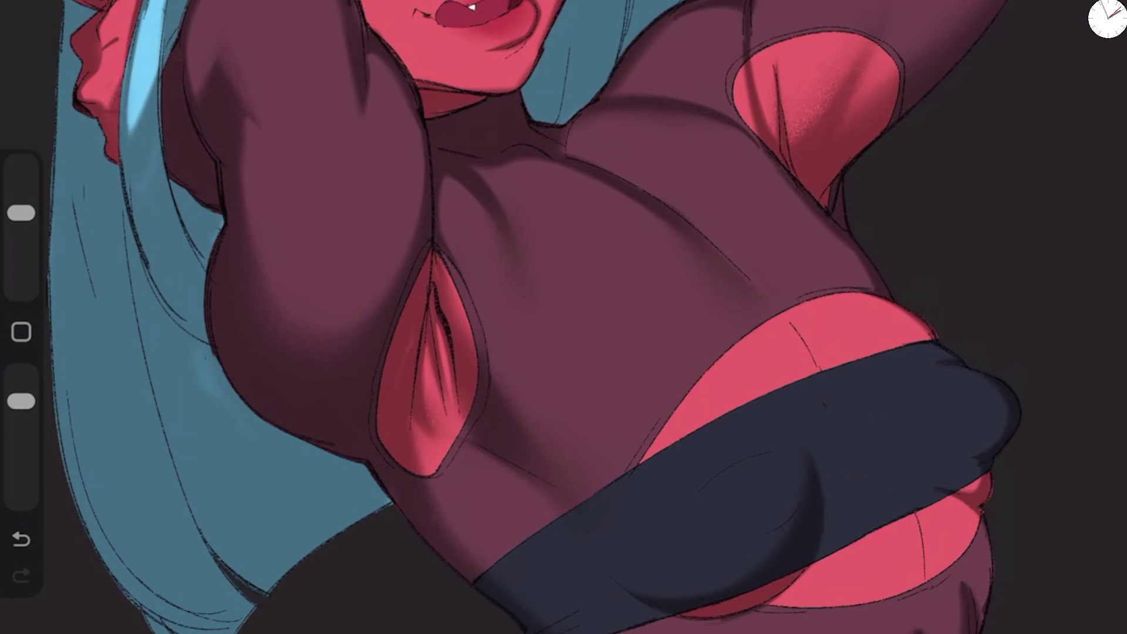
scroll(563, 317, "down", 5)
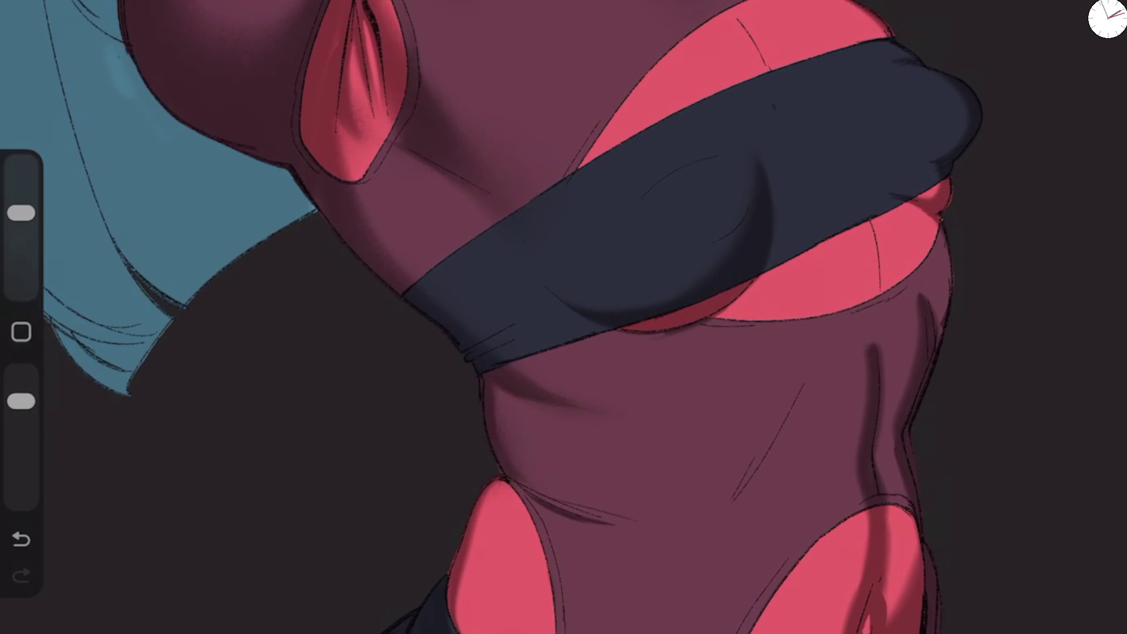
key("b")
left_click(1047, 317)
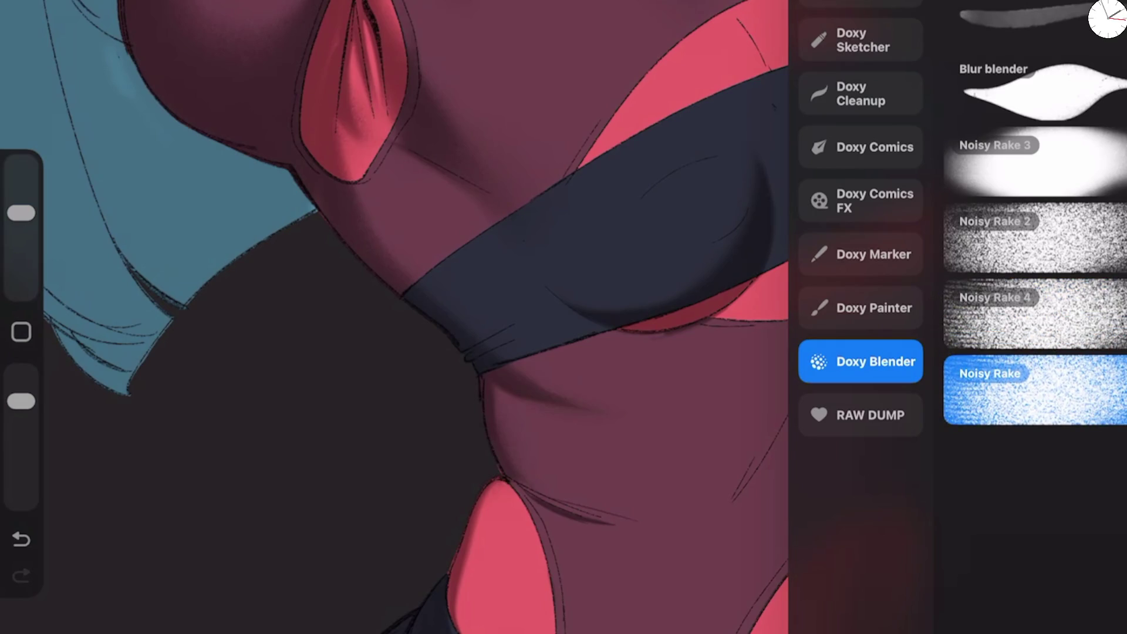
Step: Edit the Noisy Rake brush and set its size jitter to 1%
left_click(1029, 389)
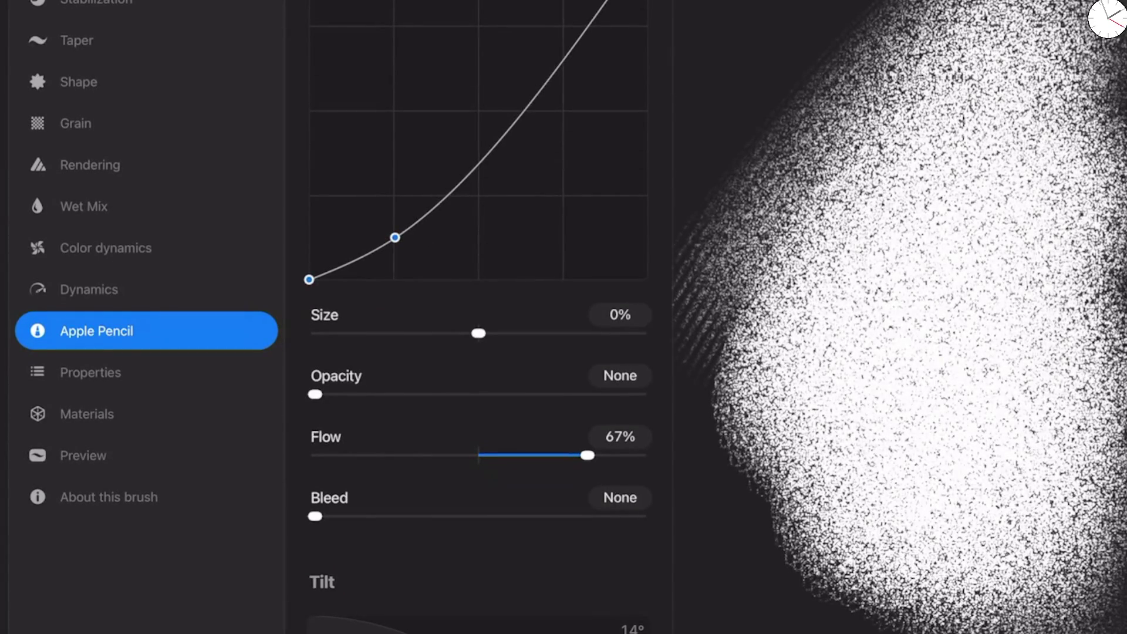
left_click(105, 248)
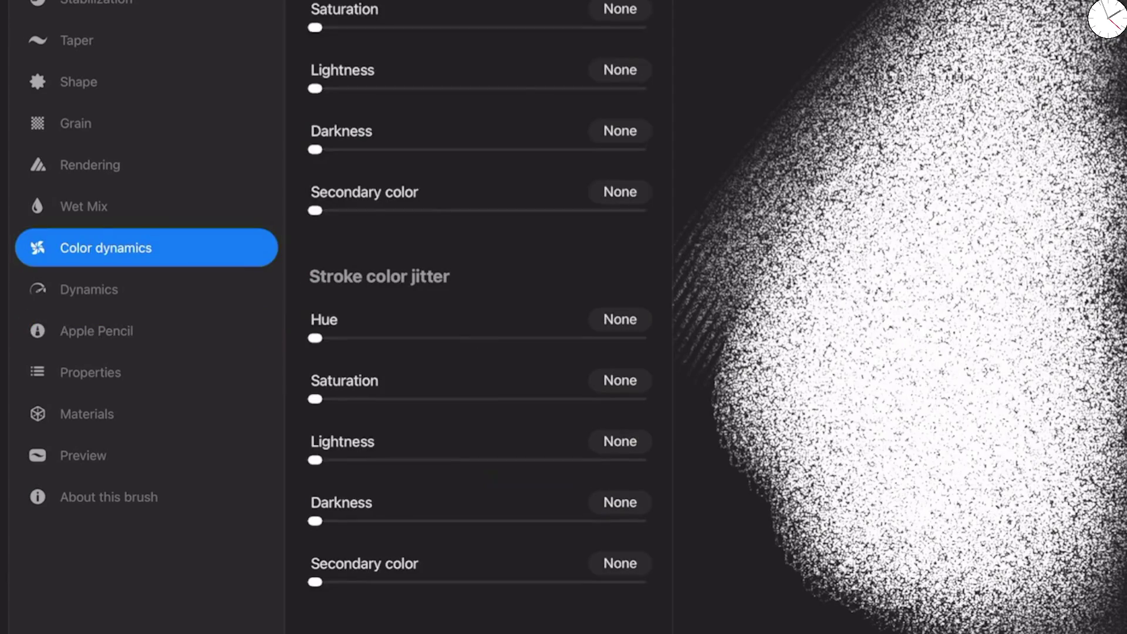
left_click(89, 289)
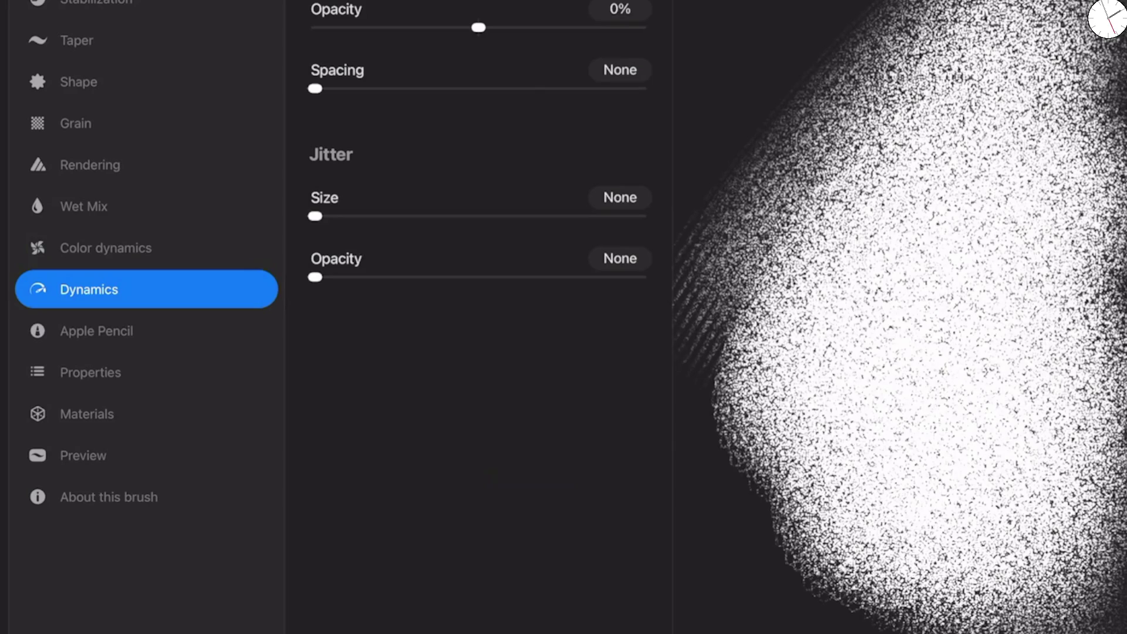
mouse_move(316, 216)
left_mouse_down()
mouse_move(456, 216)
mouse_move(318, 216)
left_mouse_up()
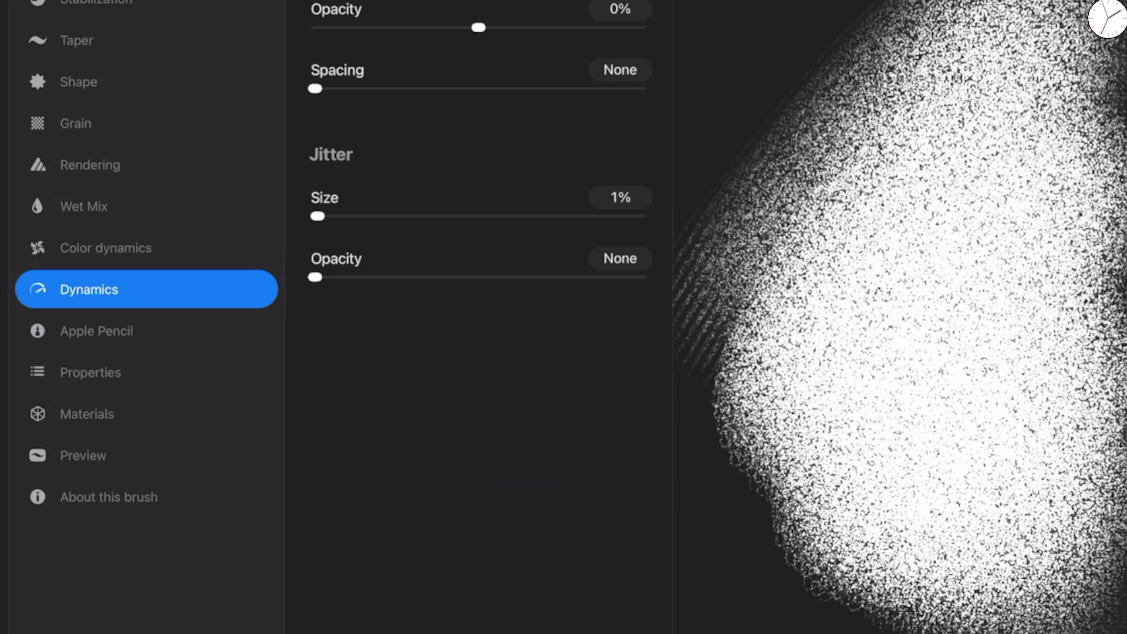
left_click(84, 206)
left_click(106, 248)
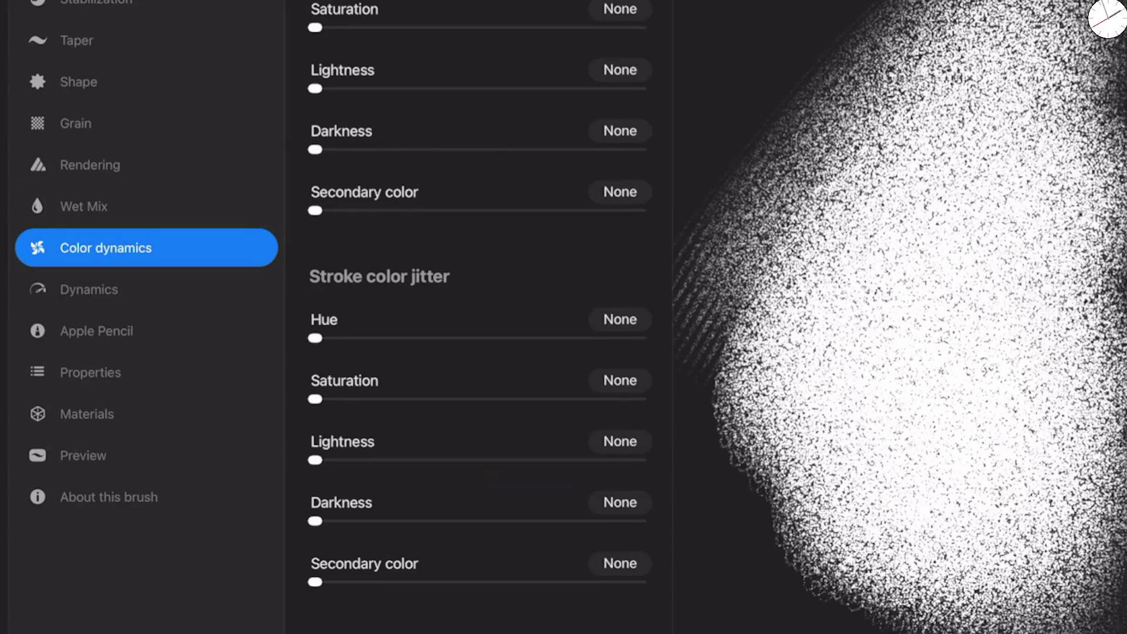
Step: Set roundness jitter to 75% vertical and 79% horizontal, pressure roundness 17%, tilt roundness 23%
left_click(78, 82)
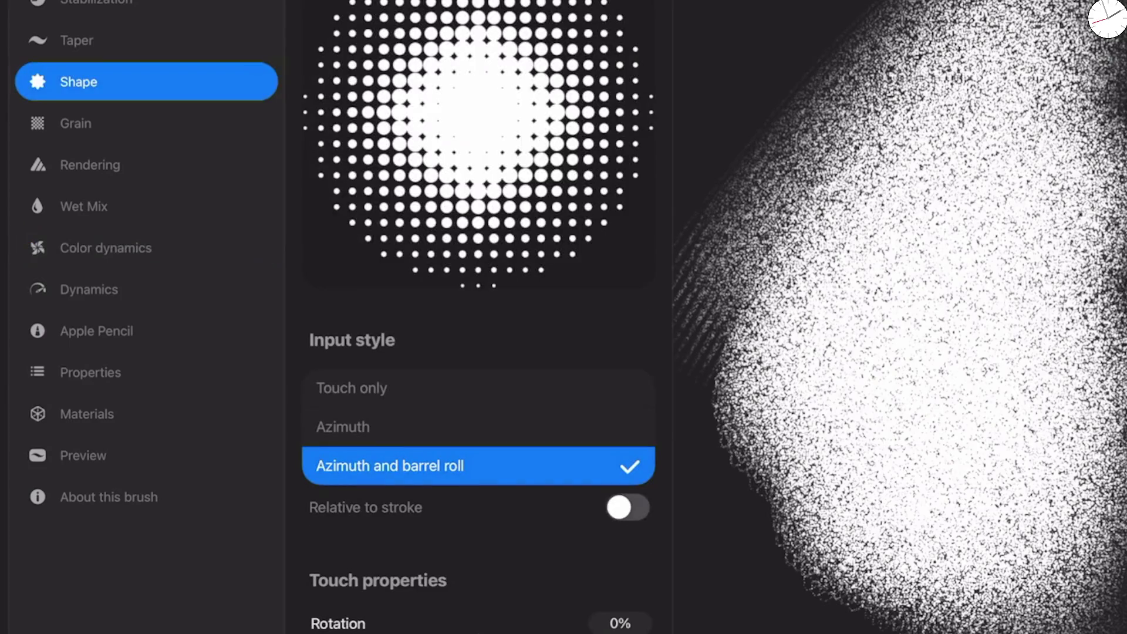
scroll(479, 317, "down", 7)
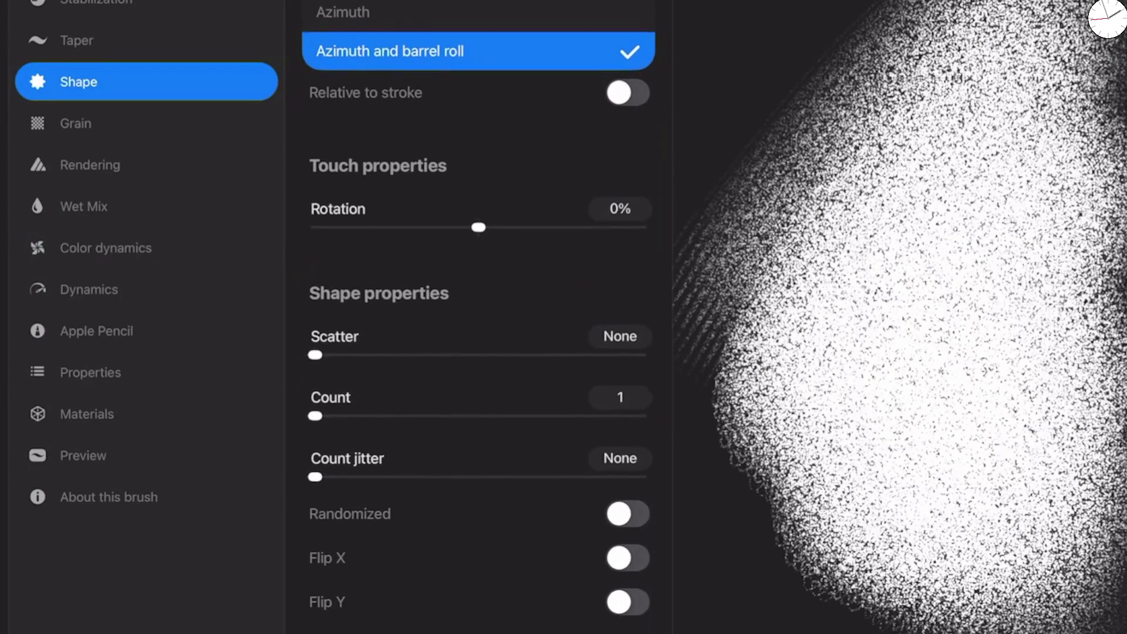
scroll(479, 317, "down", 10)
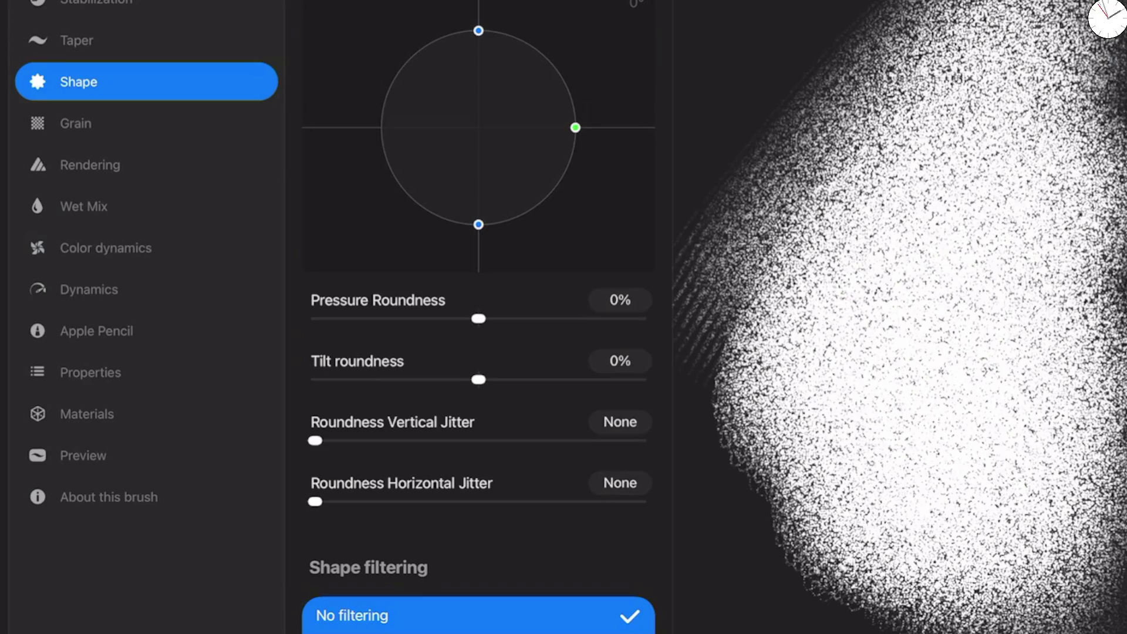
left_click_drag(315, 441, 642, 441)
left_click_drag(315, 501, 642, 501)
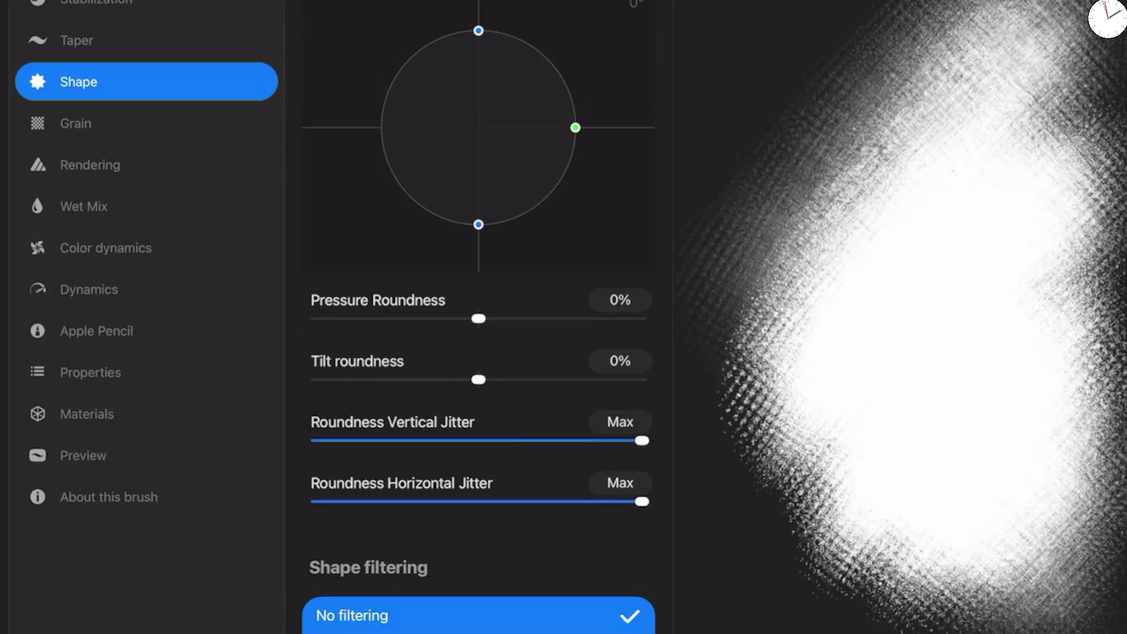
left_click_drag(641, 440, 315, 440)
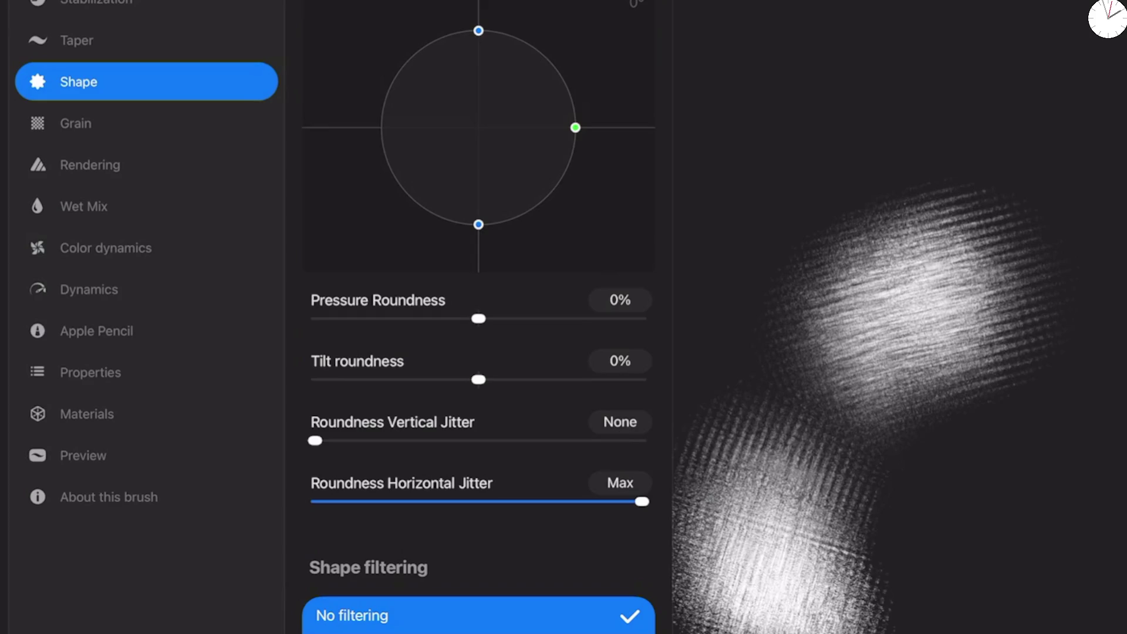
left_click_drag(315, 440, 642, 440)
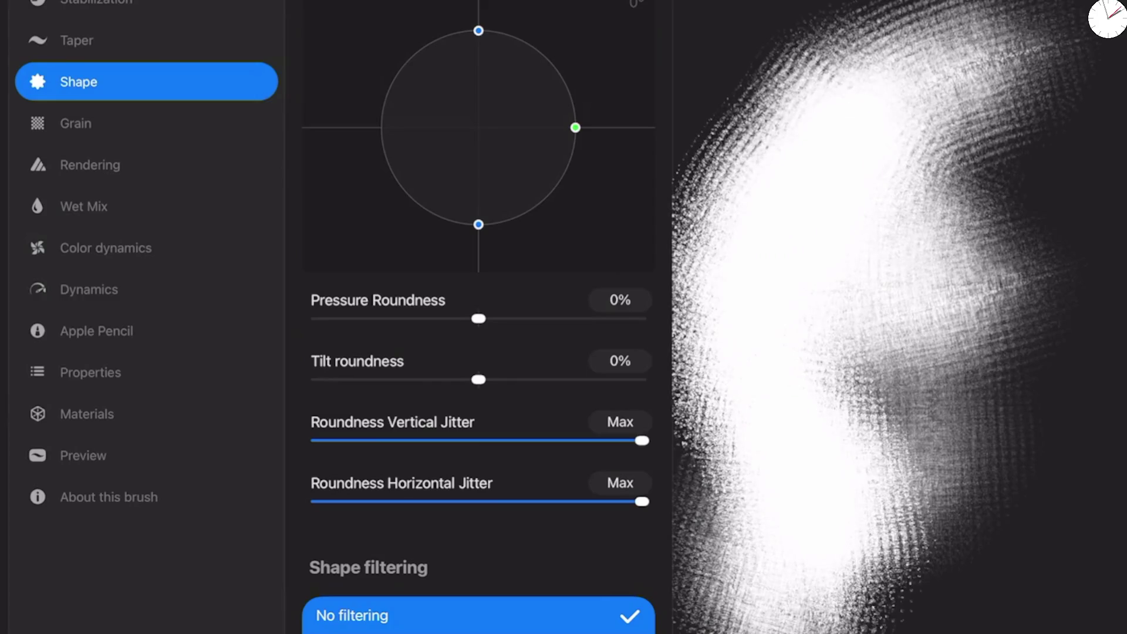
left_click_drag(642, 440, 559, 441)
left_click_drag(641, 501, 573, 501)
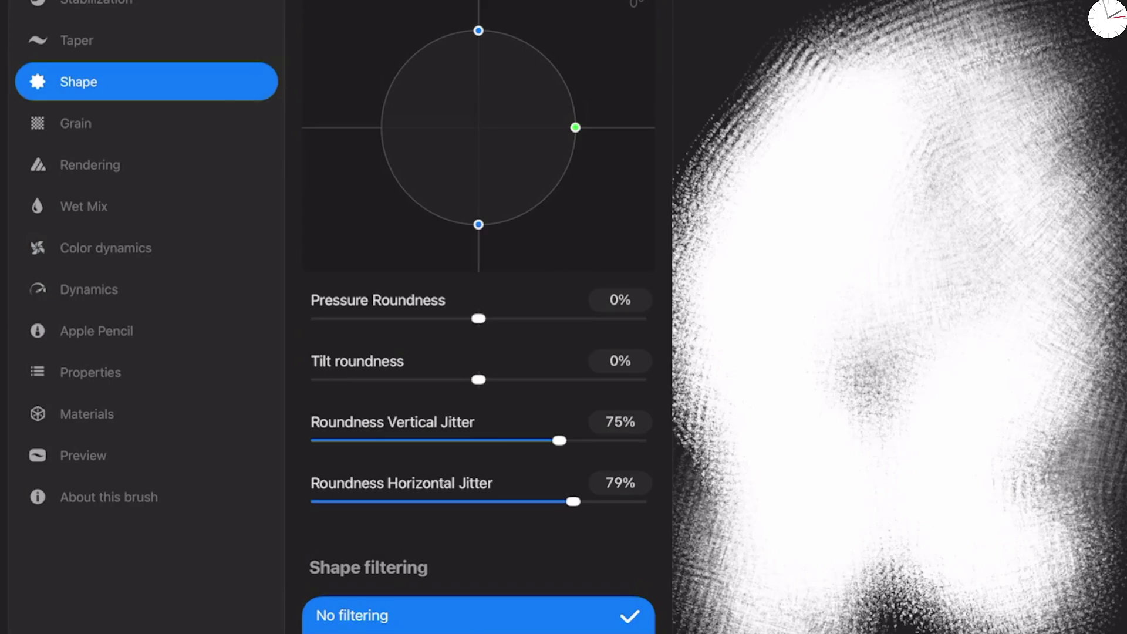
mouse_move(478, 380)
left_mouse_down()
mouse_move(560, 380)
mouse_move(487, 380)
mouse_move(516, 380)
left_mouse_up()
left_click_drag(478, 318, 506, 318)
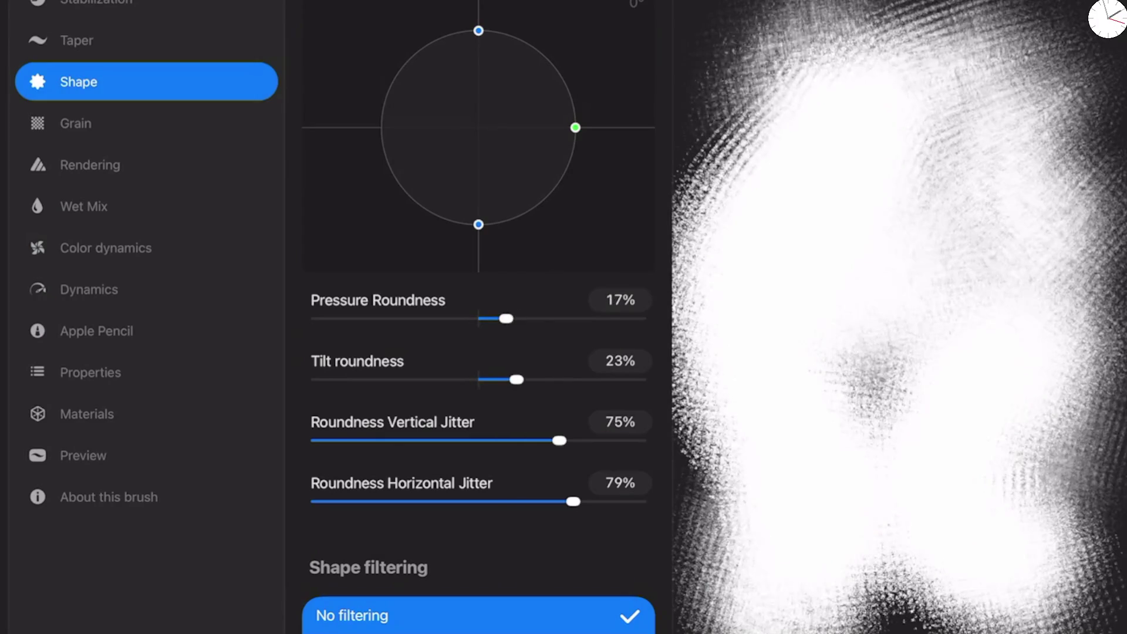
Step: Leave Noisy Rake's shape with Randomized and Flip Y on and Flip X off after a test stroke
scroll(479, 317, "up", 15)
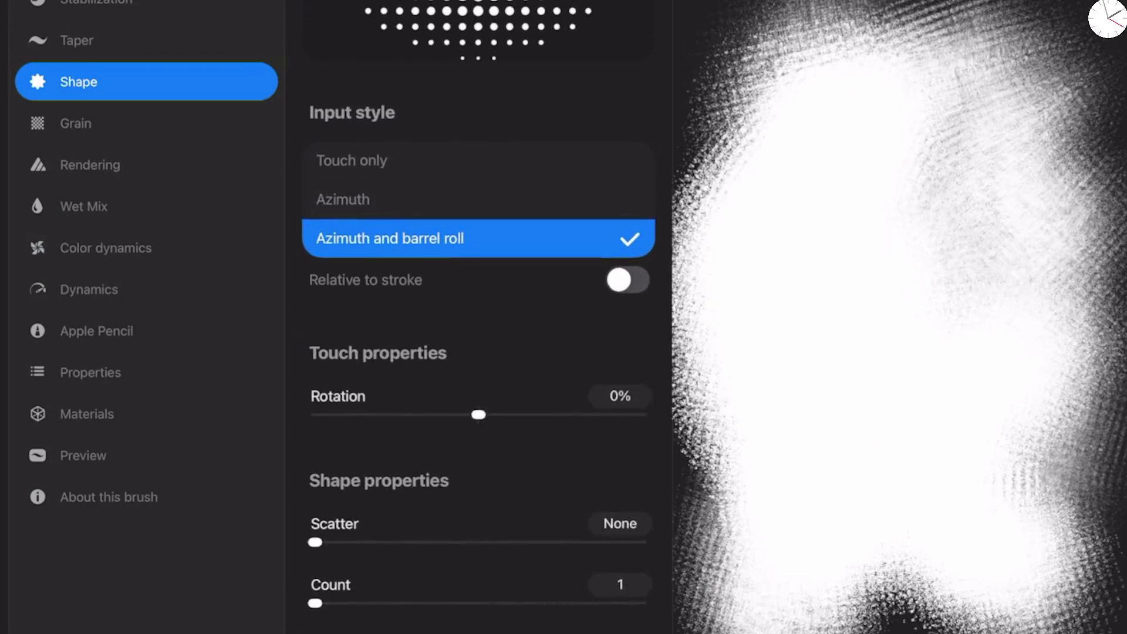
scroll(479, 316, "down", 10)
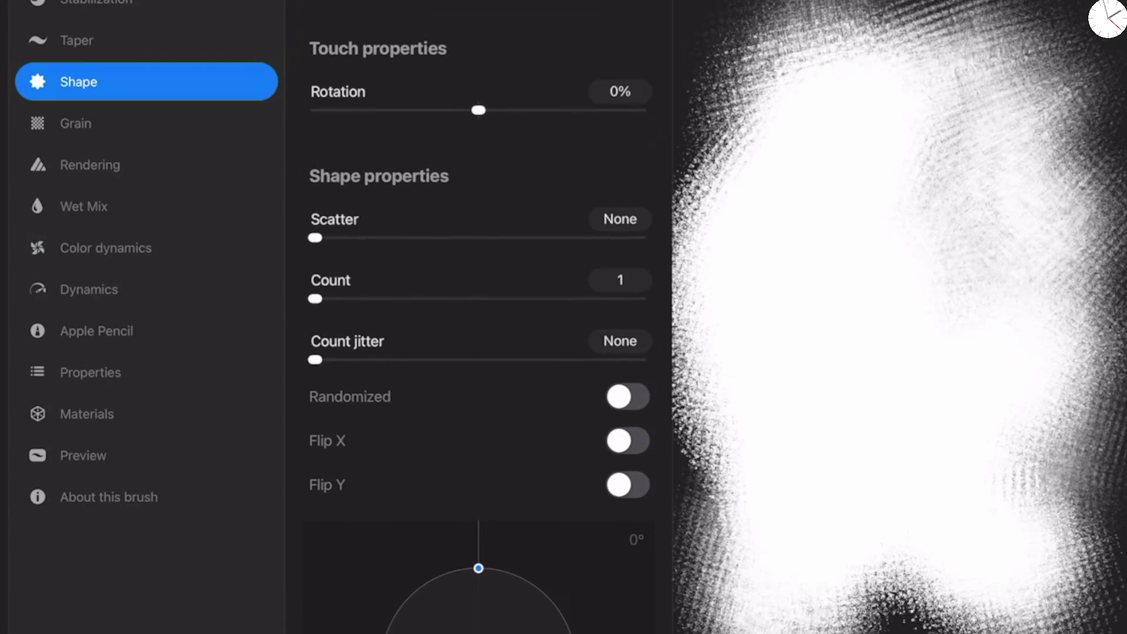
left_click(628, 397)
left_click(628, 441)
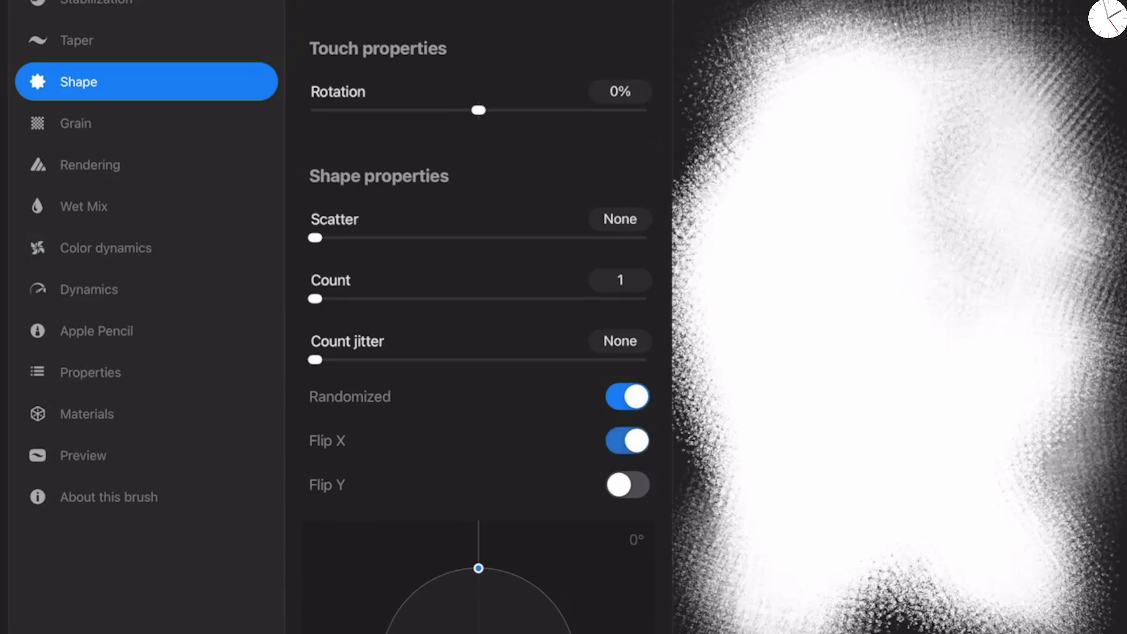
left_click(627, 485)
mouse_move(1044, 24)
left_mouse_down()
mouse_move(1033, 88)
mouse_move(986, 147)
mouse_move(1051, 440)
mouse_move(869, 623)
left_mouse_up()
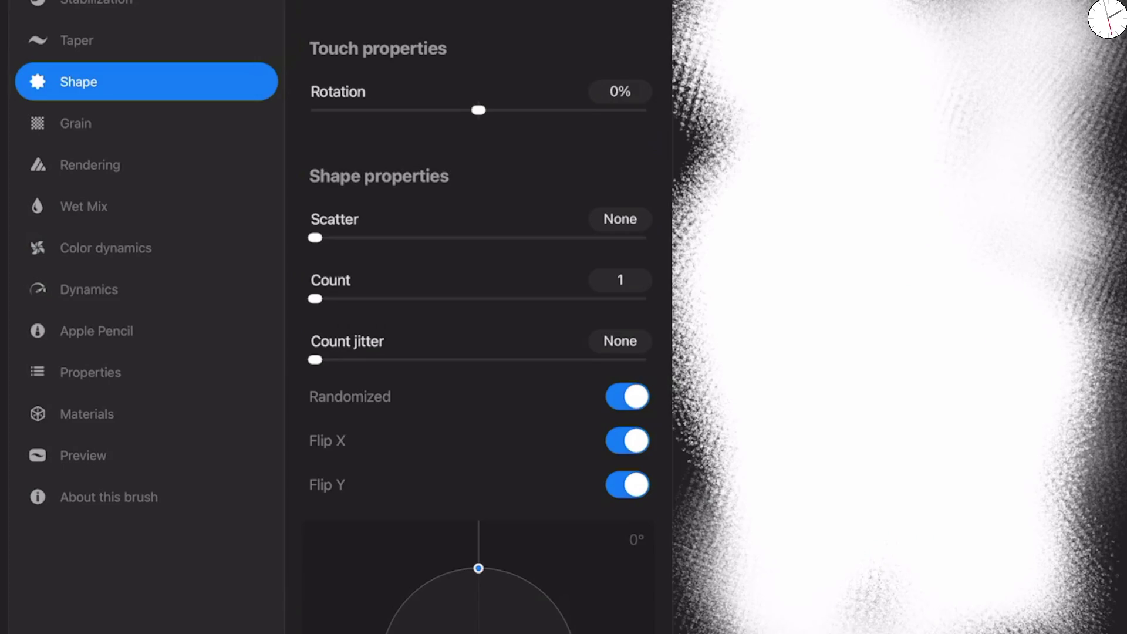
left_click(627, 397)
left_click(628, 441)
left_click(627, 397)
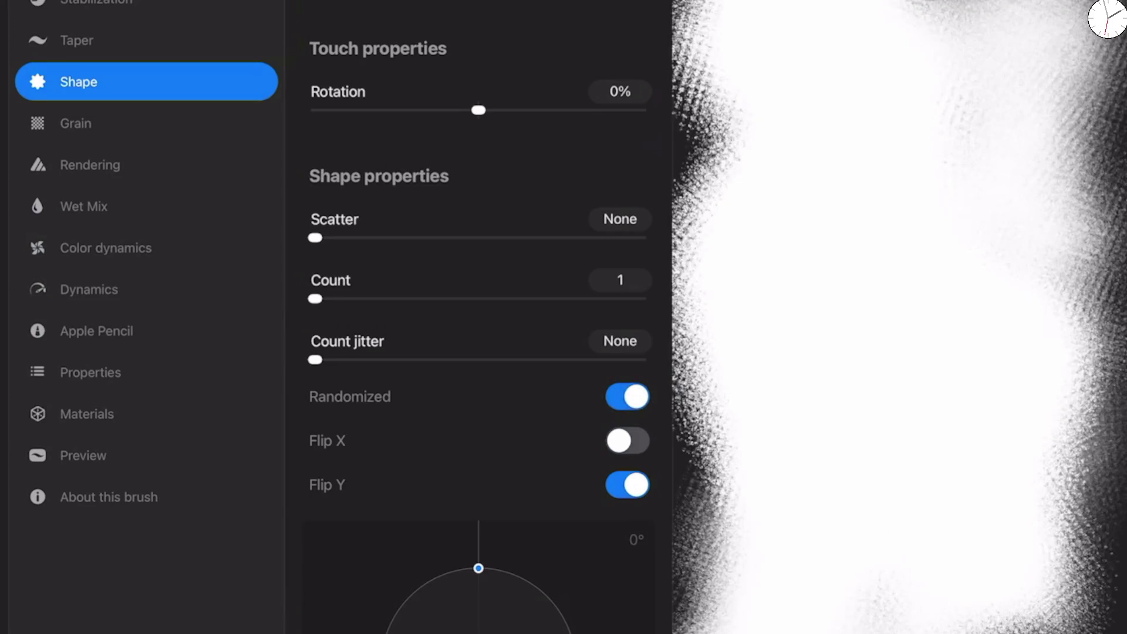
left_click(627, 397)
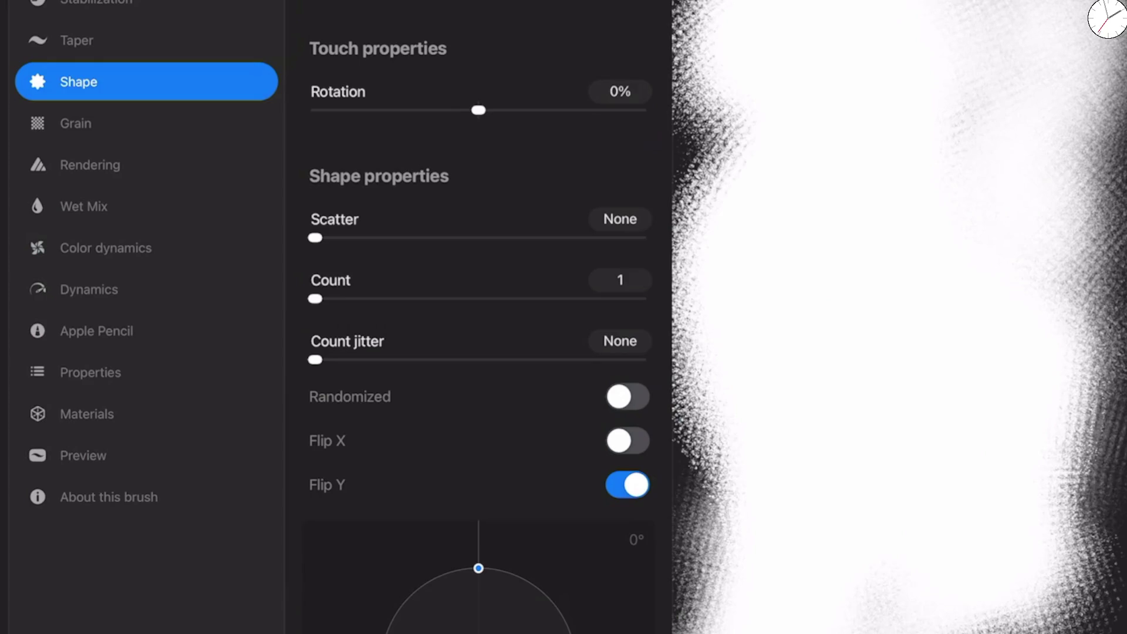
left_click(628, 396)
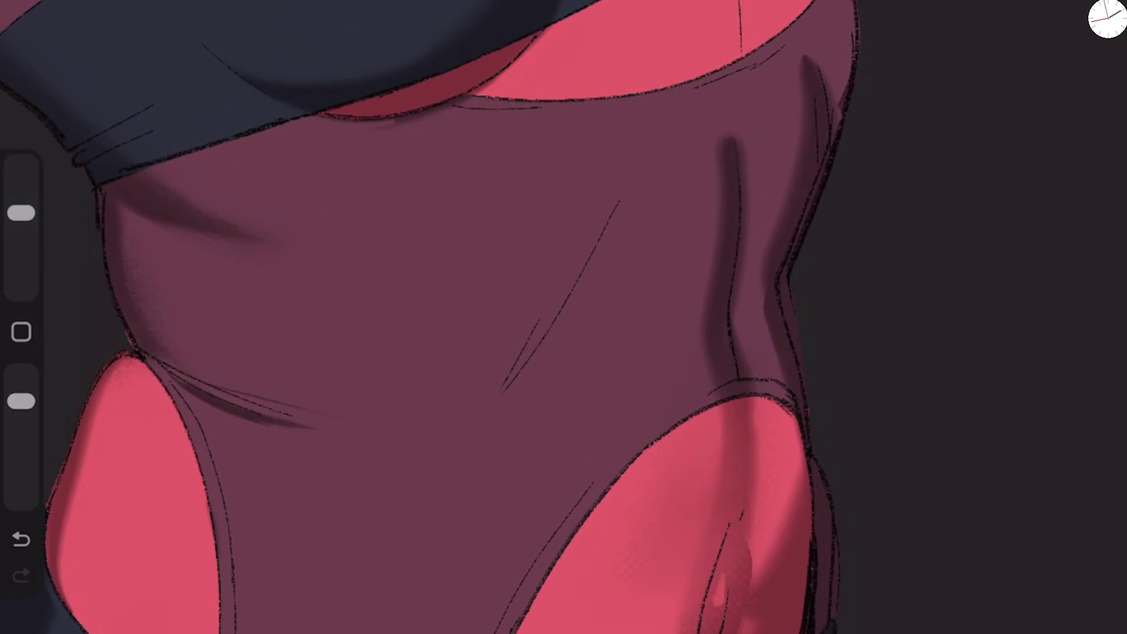
Step: Try smudging the dark waist shadow into the purple, undoing each attempt
left_click_drag(21, 401, 21, 375)
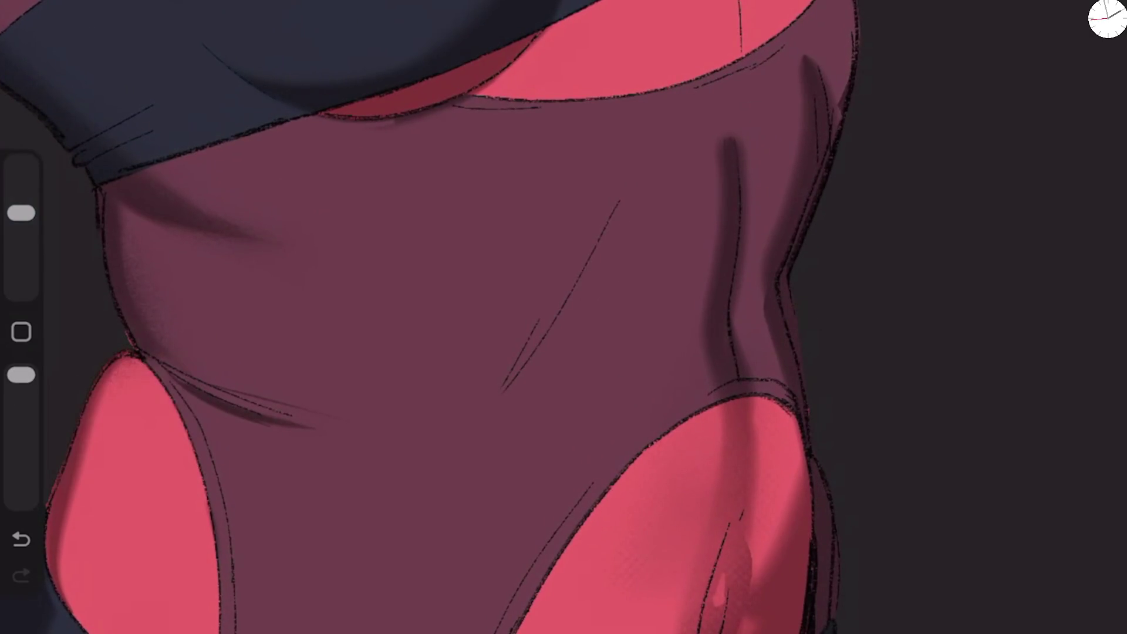
left_click_drag(21, 212, 21, 224)
left_click_drag(728, 118, 727, 276)
left_click_drag(717, 320, 734, 493)
key("ctrl+z")
left_click_drag(742, 425, 743, 441)
key("ctrl+z")
Step: Retry softening the waist shadow at lower opacity, revert it, and bring up the brush library
left_click_drag(21, 375, 21, 407)
mouse_move(728, 117)
left_mouse_down()
mouse_move(712, 156)
mouse_move(725, 357)
left_mouse_up()
left_click_drag(727, 414, 728, 476)
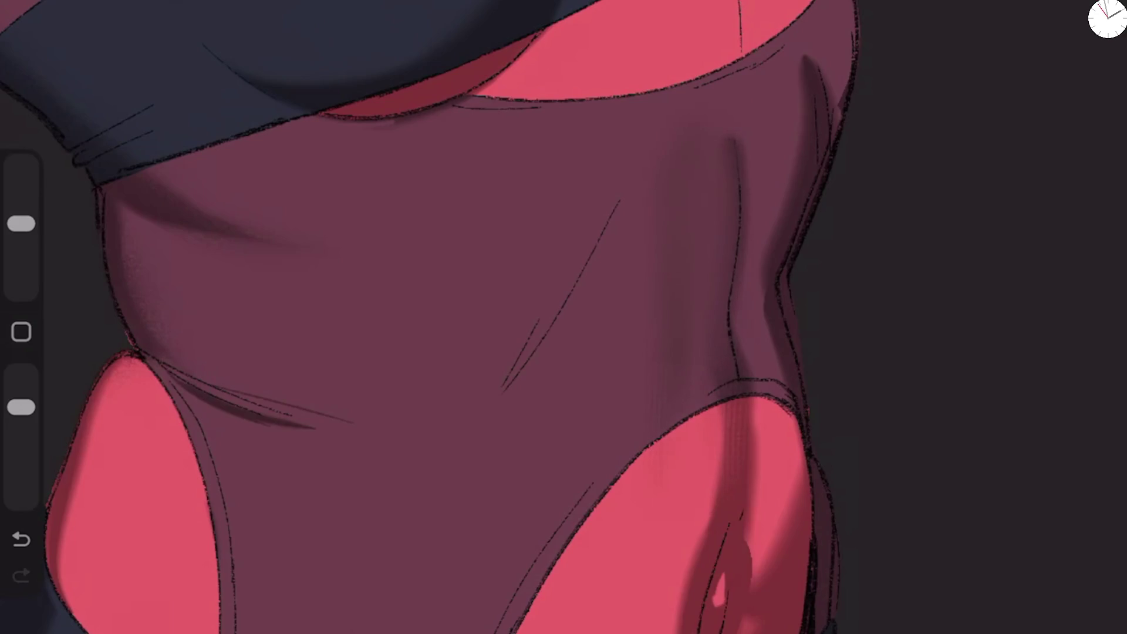
key("ctrl+z")
left_click(1016, 9)
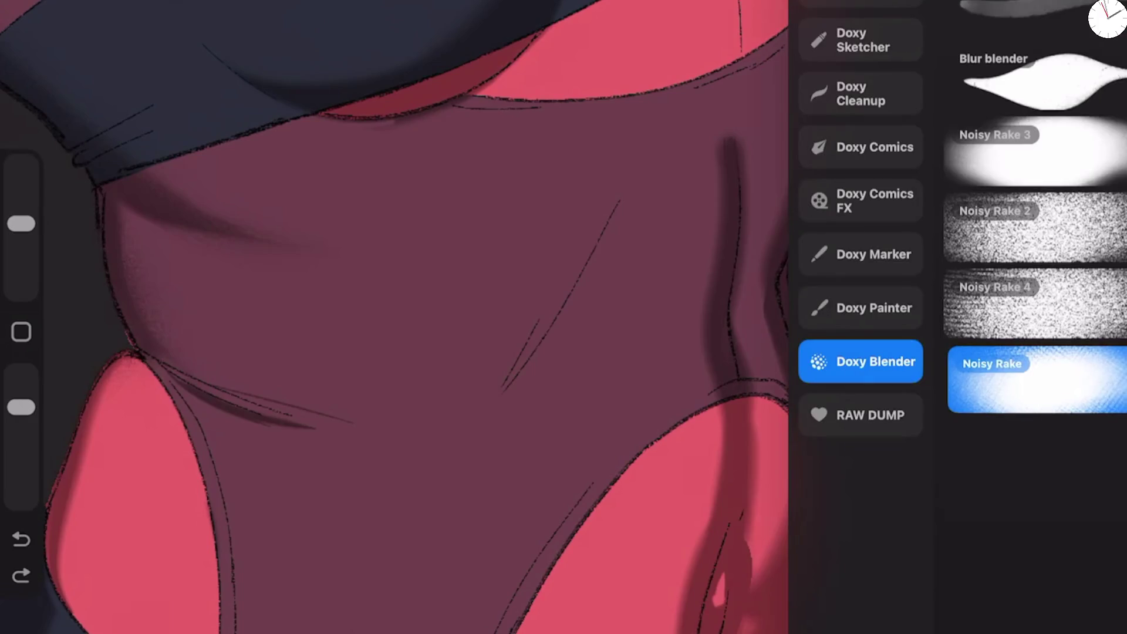
Step: Set the blender brush's vertical and horizontal roundness jitter to None and turn on Flip X
left_click(1006, 365)
left_click_drag(616, 622, 646, 384)
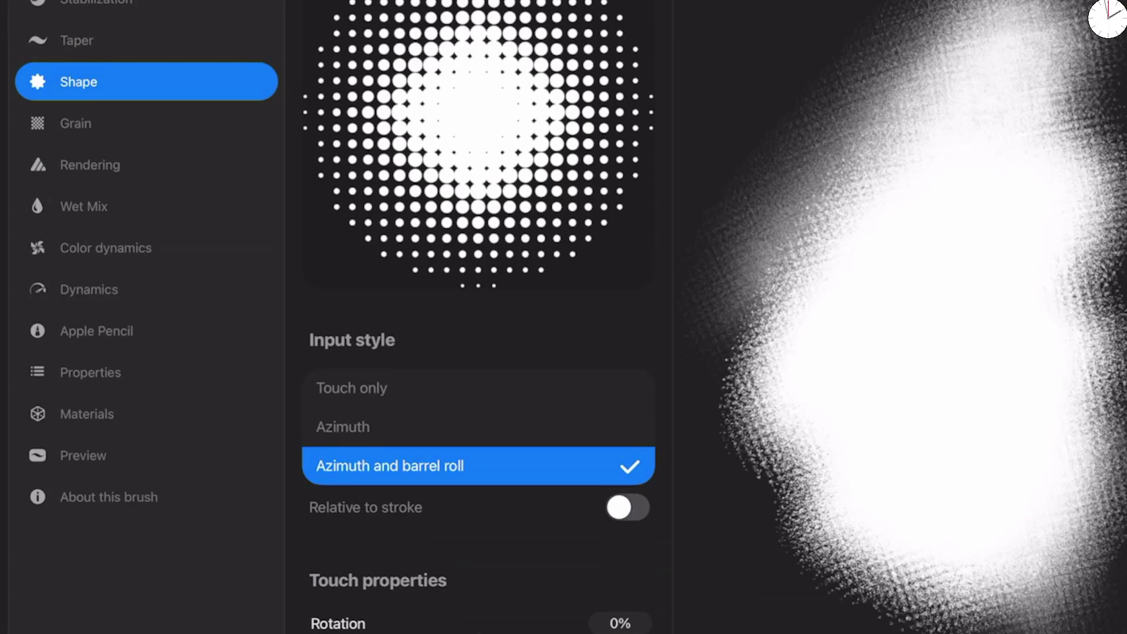
scroll(478, 317, "down", 15)
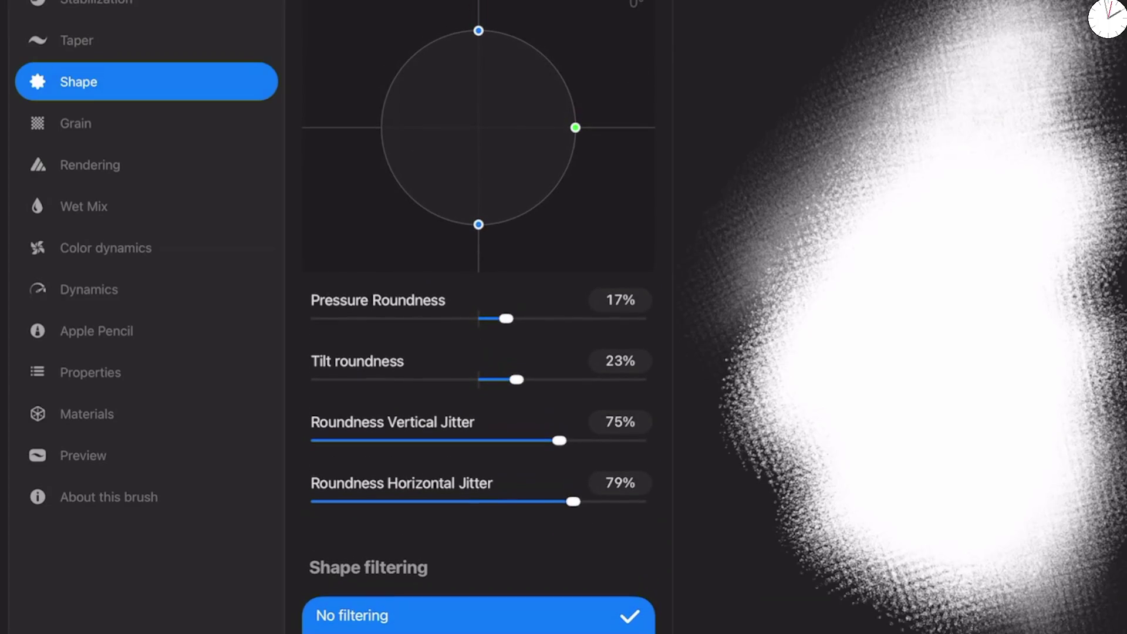
left_click_drag(559, 440, 314, 440)
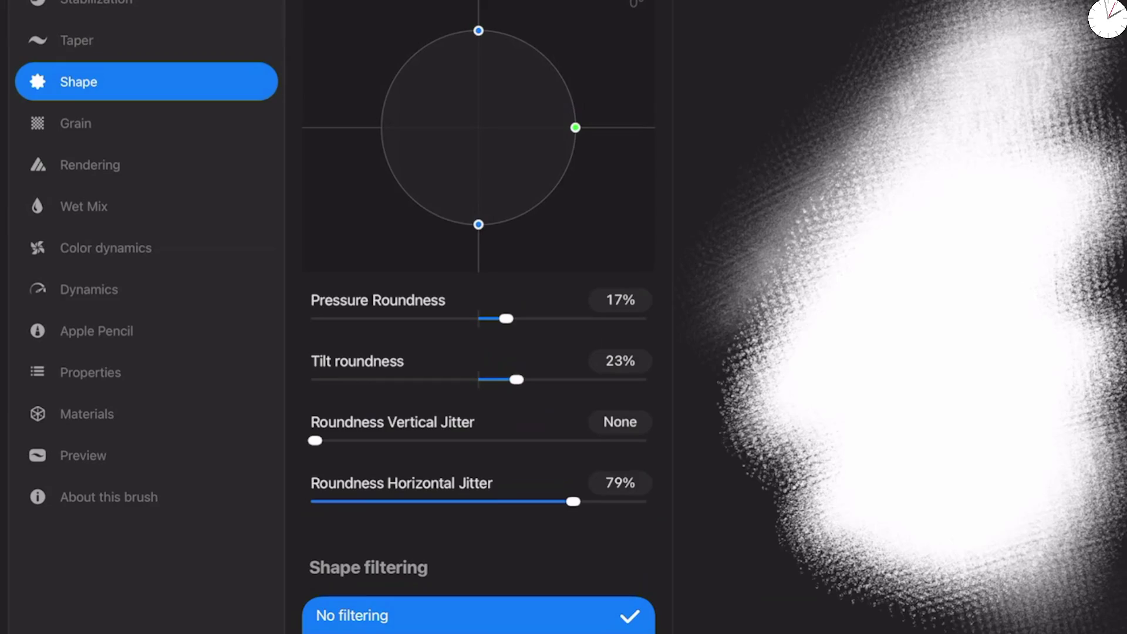
left_click_drag(573, 501, 315, 501)
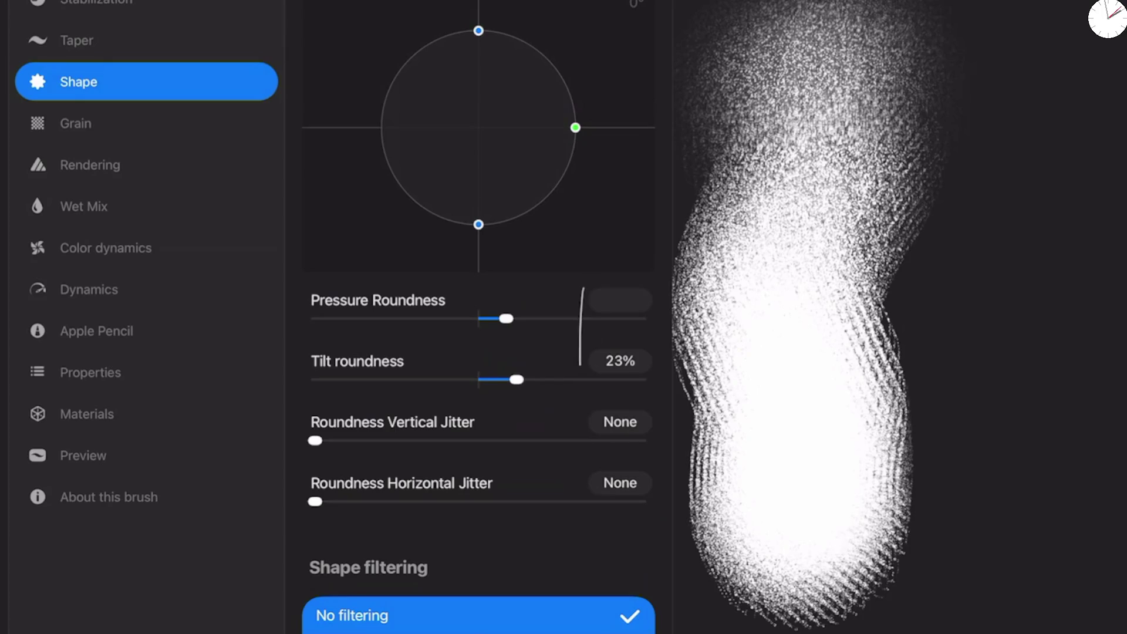
scroll(479, 317, "up", 3)
scroll(479, 317, "up", 1)
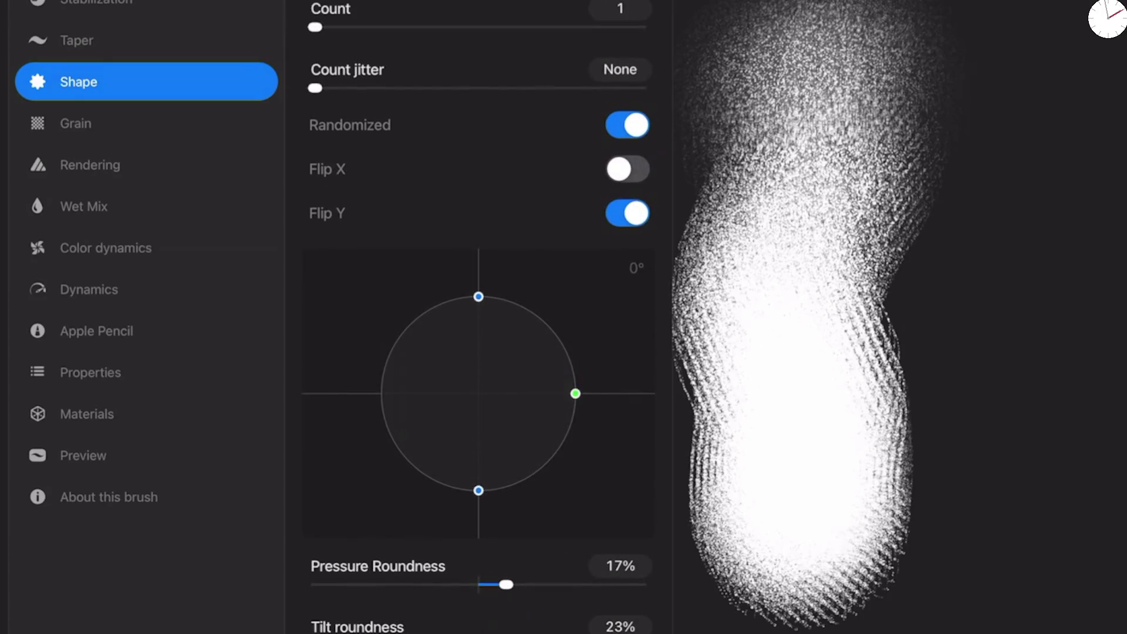
left_click(628, 169)
Step: Test the adjusted brush on the drawing pad, toggling shape randomization off and back on
left_click_drag(904, 557, 879, 303)
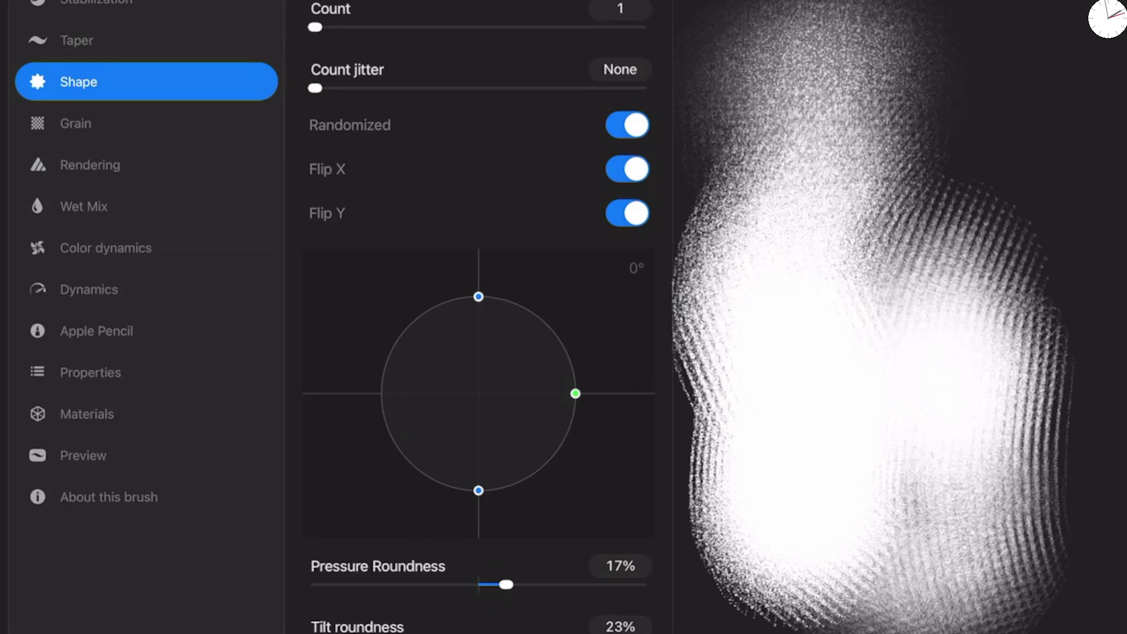
left_click(627, 125)
left_click(627, 125)
left_click_drag(1086, 35, 869, 247)
mouse_move(1027, 35)
left_mouse_down()
mouse_move(763, 147)
mouse_move(922, 252)
mouse_move(763, 59)
left_mouse_up()
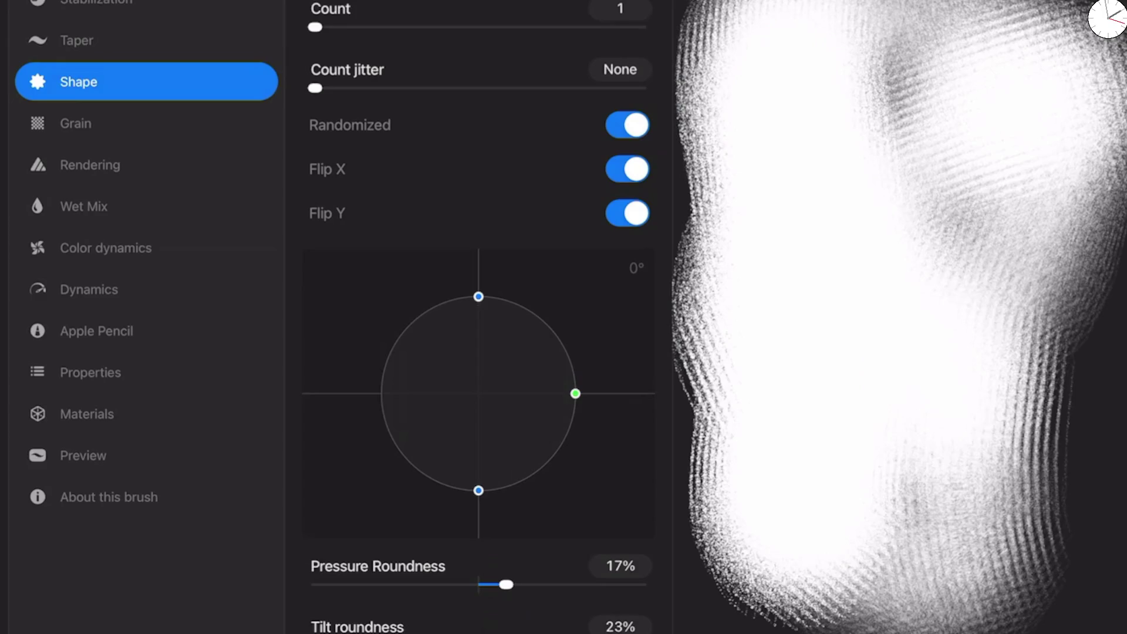
Step: Give the brush 38% count jitter, test it, and return to the painting
left_click_drag(316, 88, 441, 88)
mouse_move(315, 27)
left_mouse_down()
mouse_move(358, 27)
mouse_move(315, 27)
left_mouse_up()
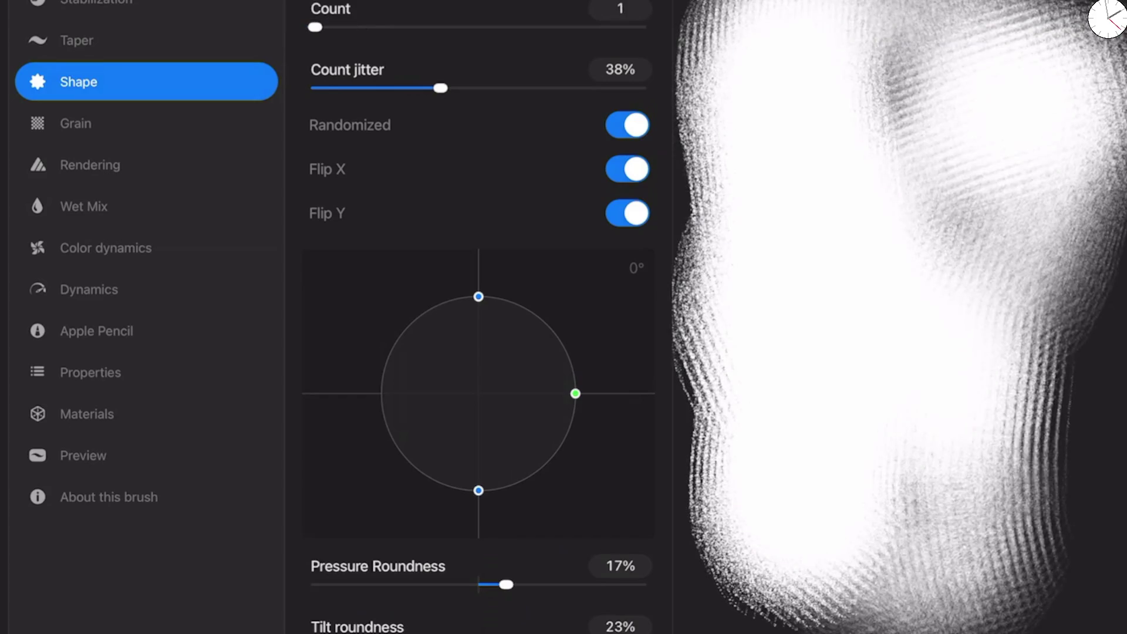
mouse_move(793, 30)
left_mouse_down()
mouse_move(763, 587)
mouse_move(998, 352)
mouse_move(763, 176)
mouse_move(969, 558)
left_mouse_up()
left_click_drag(1057, 616, 1056, 364)
left_click_drag(1056, 493, 1056, 223)
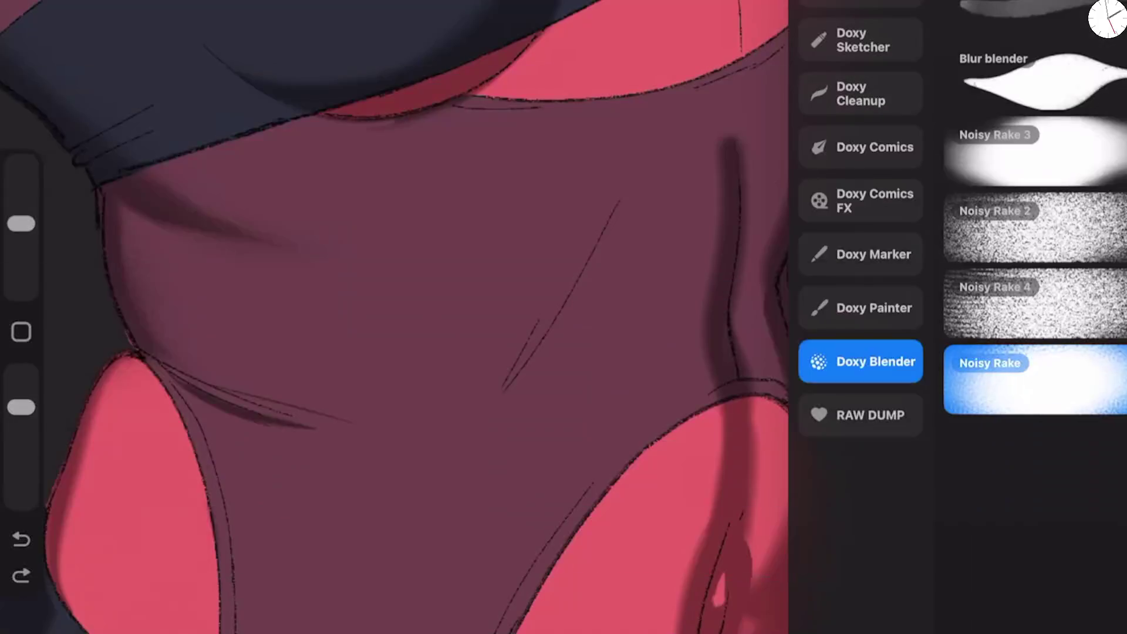
Step: Blend the dark vertical waist shadow and repaint it at higher opacity and smaller size, undoing the last stroke
left_click(470, 294)
left_click_drag(731, 276, 730, 140)
left_click_drag(713, 329, 713, 372)
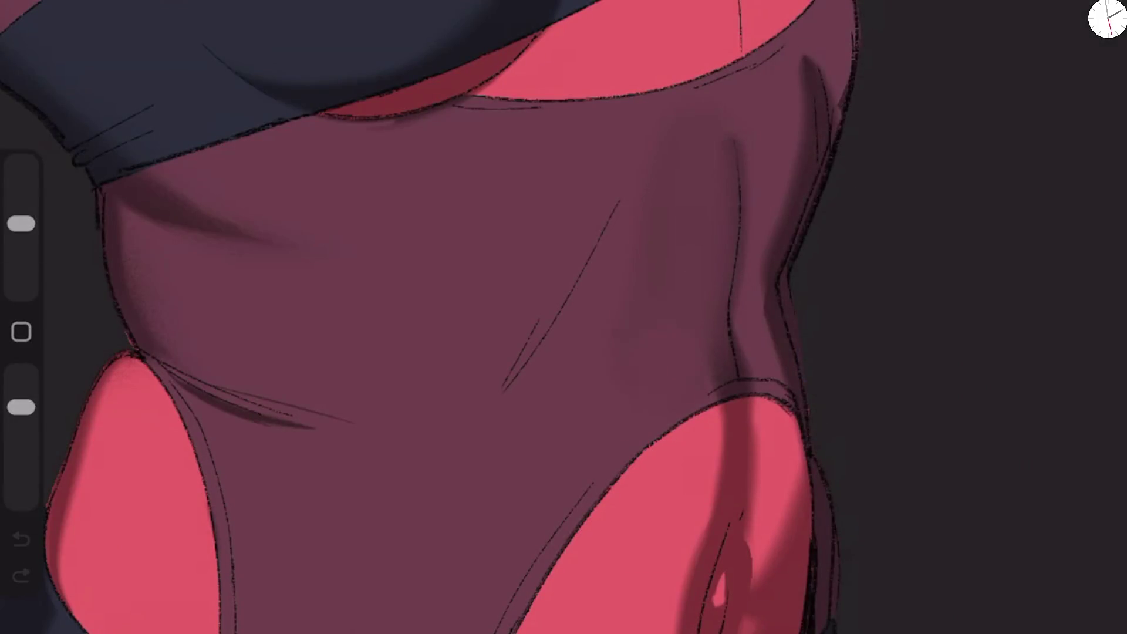
left_click_drag(21, 407, 21, 374)
left_click_drag(730, 141, 716, 376)
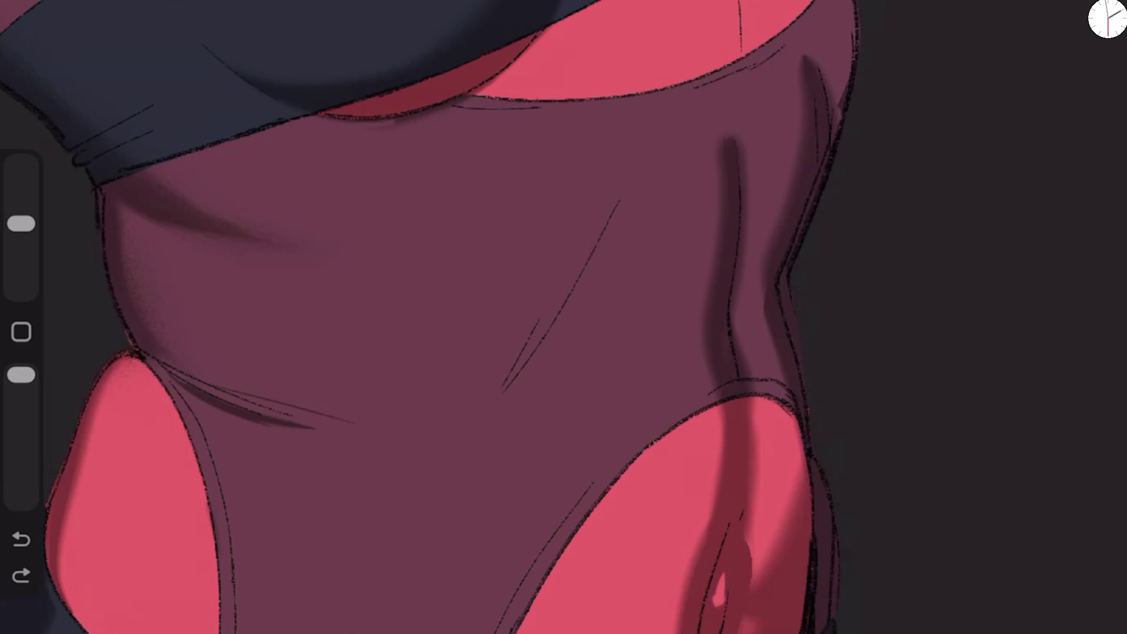
left_click_drag(21, 224, 22, 253)
left_click_drag(703, 326, 725, 164)
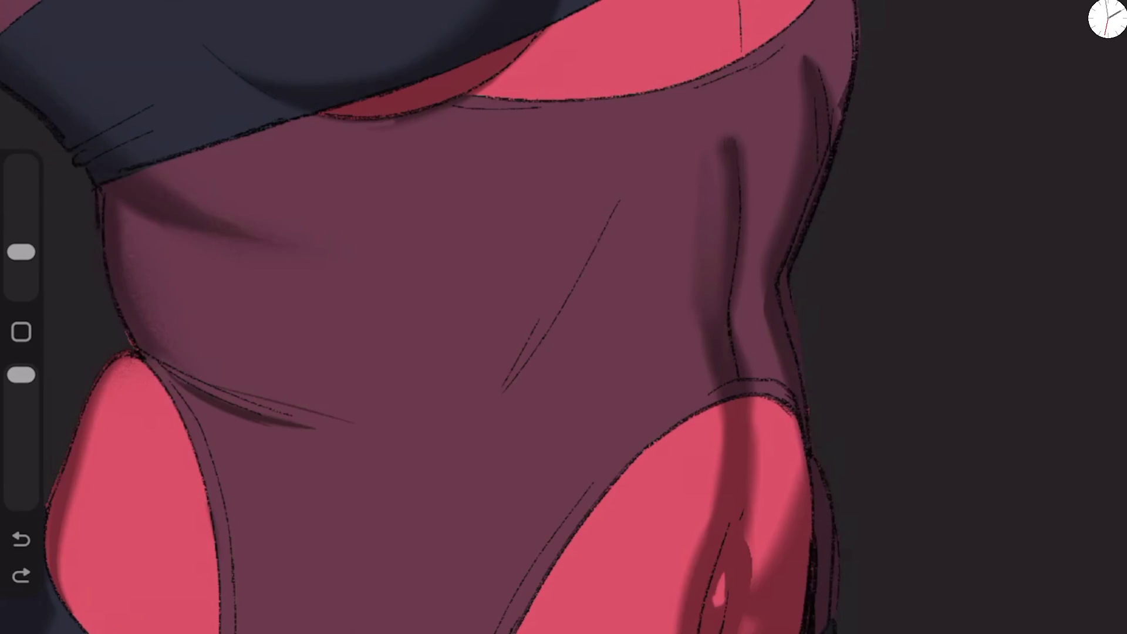
key("ctrl+z")
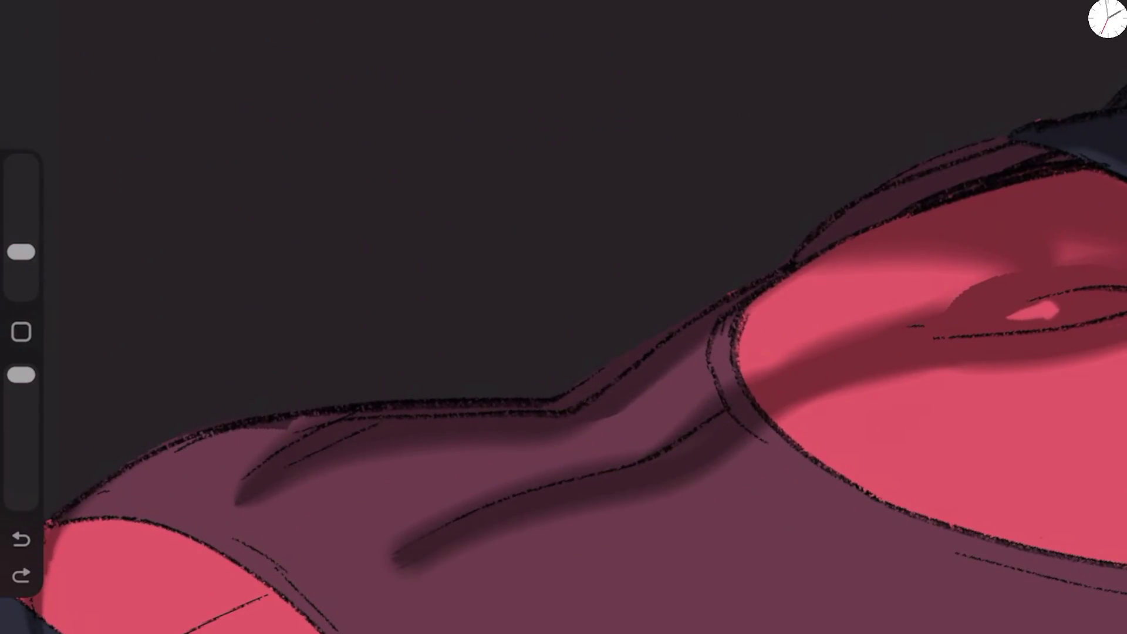
Step: Try a shadow on the lower left garment, undo it, and reopen the blender brush's settings
left_click_drag(22, 253, 21, 225)
left_click_drag(434, 575, 563, 499)
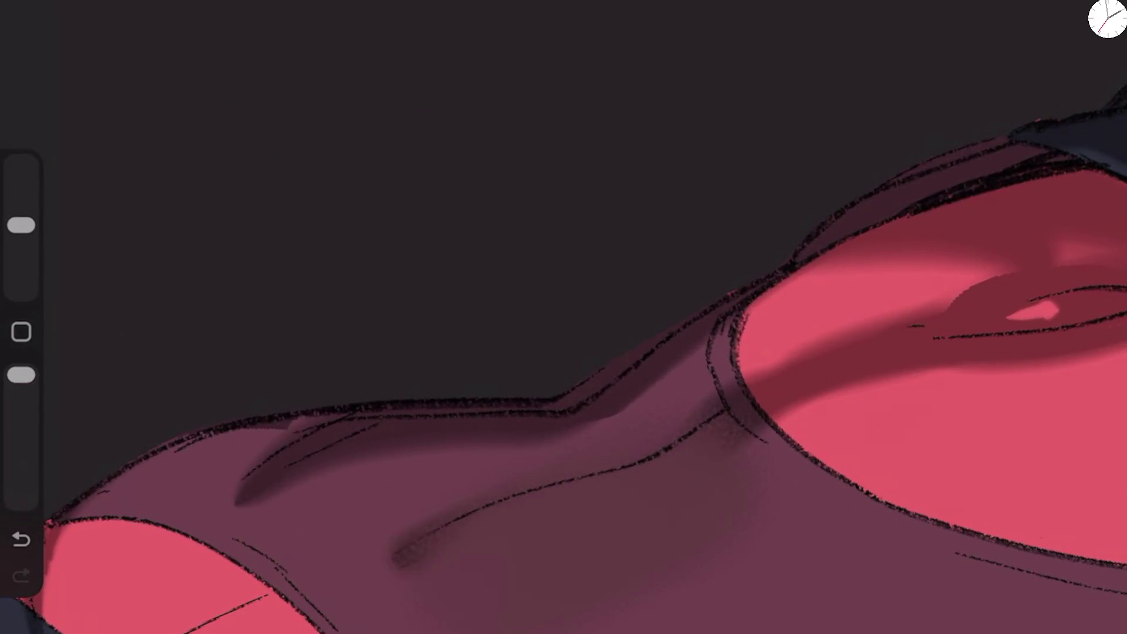
key("ctrl+z")
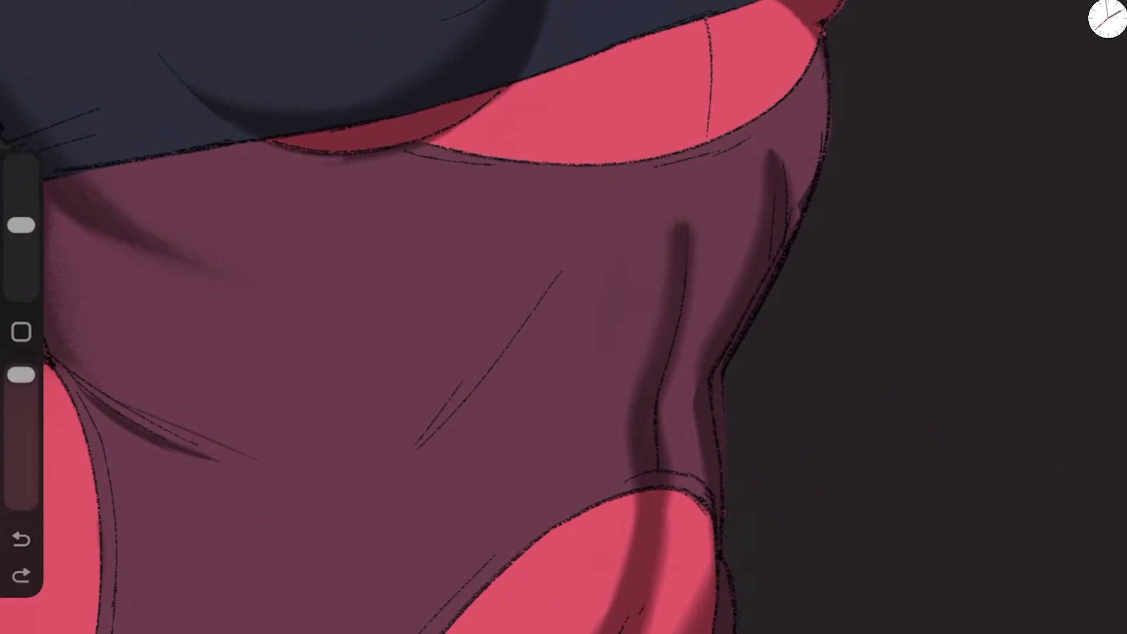
key("b")
left_click(1020, 360)
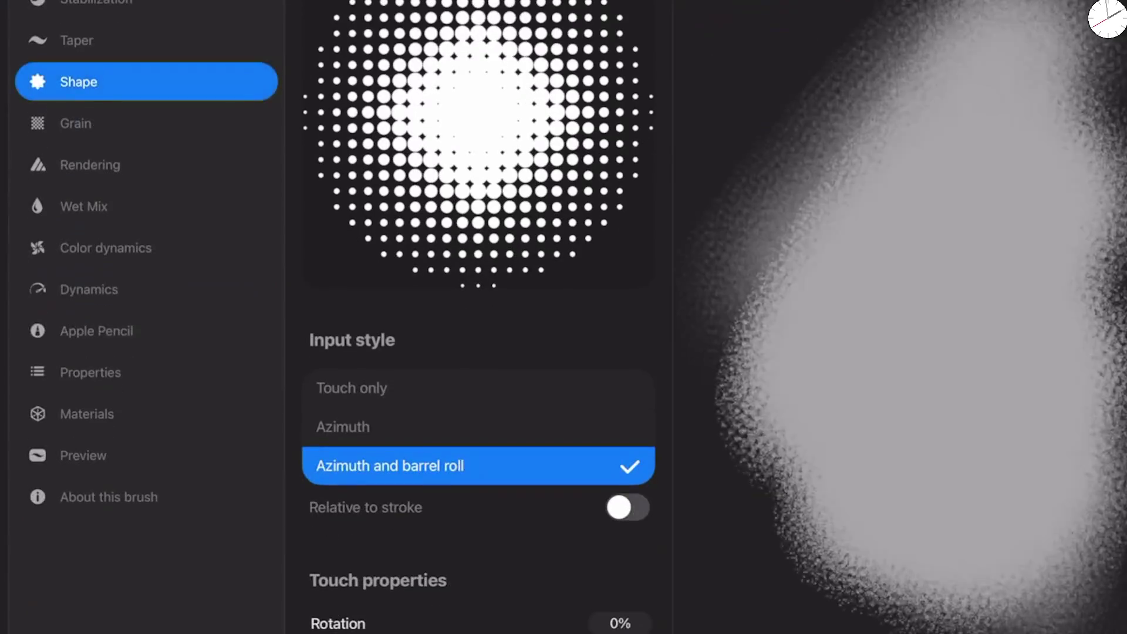
Step: Lower a general property slider of the Noisy Rake blender in Brush Studio's Properties
scroll(478, 317, "down", 3)
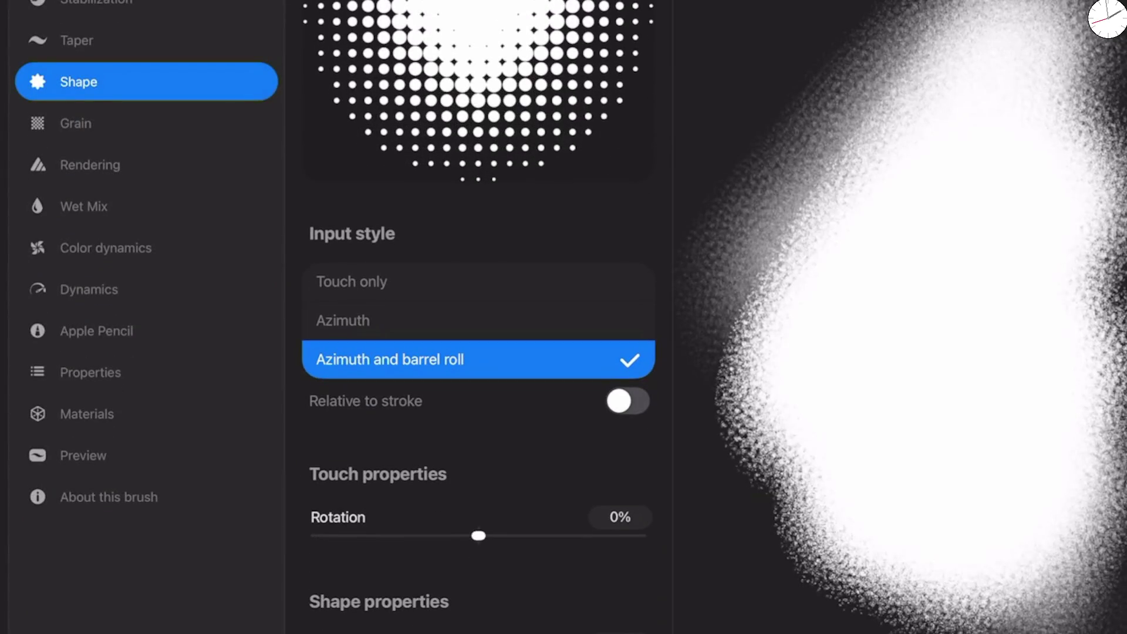
left_click(90, 372)
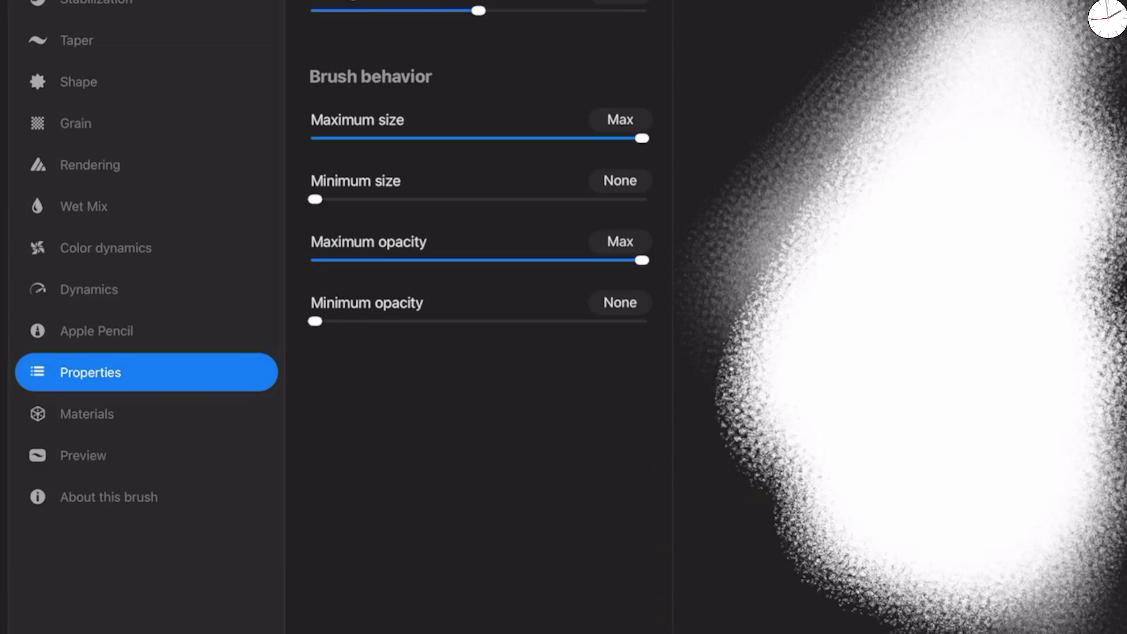
left_click_drag(478, 11, 381, 11)
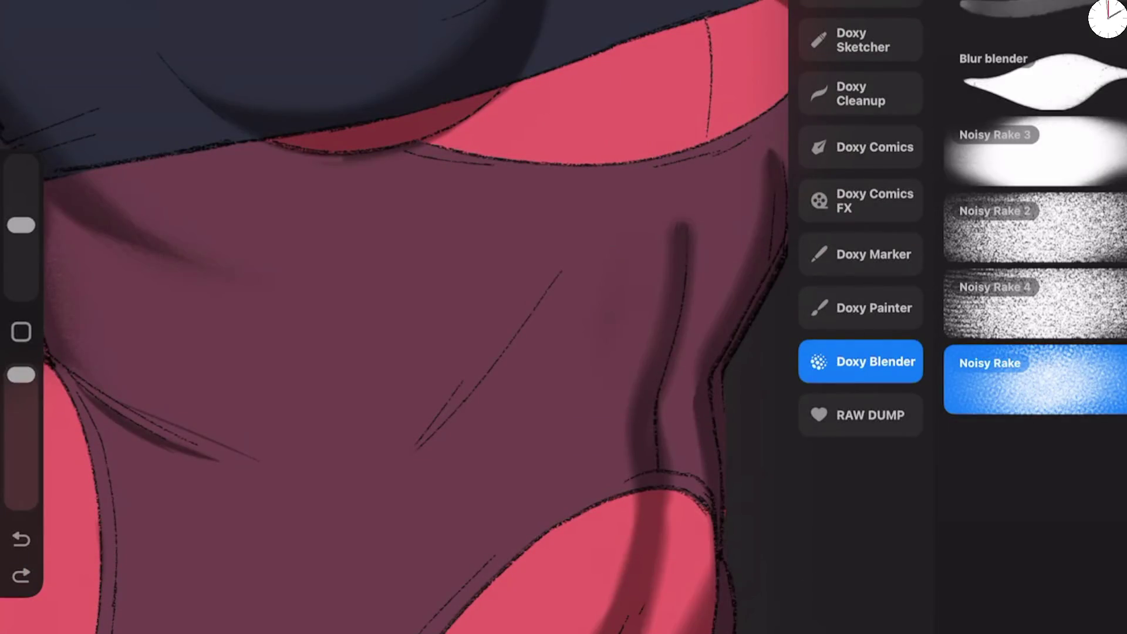
Step: Blend the shadows along the bodysuit's side, undoing and redoing to compare
left_click(653, 244)
left_click_drag(680, 226, 680, 247)
left_click_drag(646, 364, 643, 481)
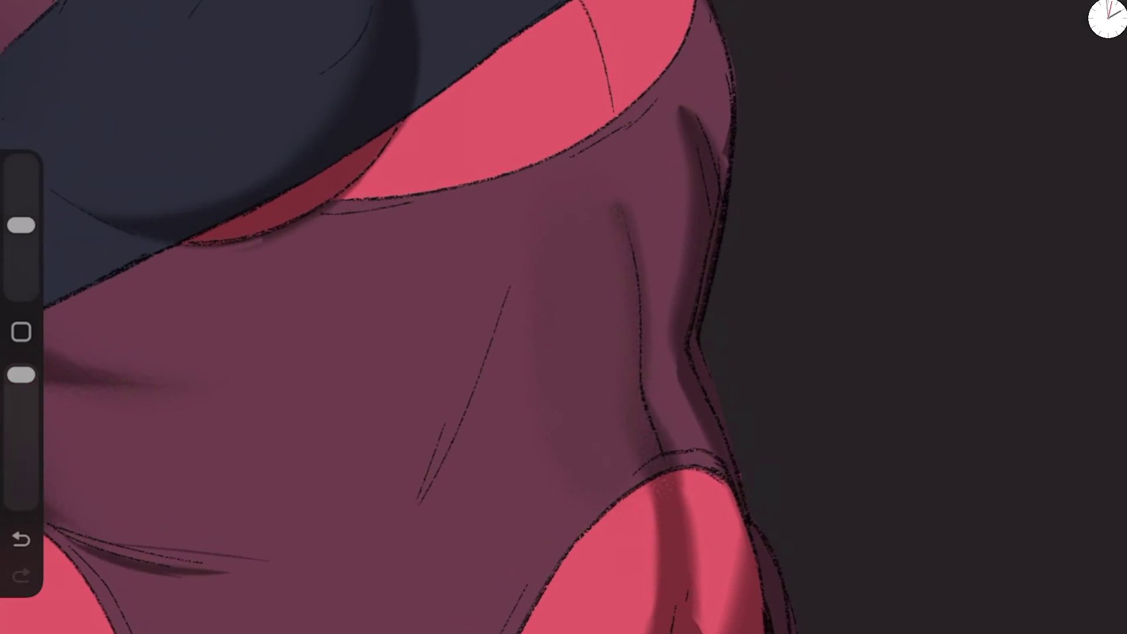
left_click(597, 234)
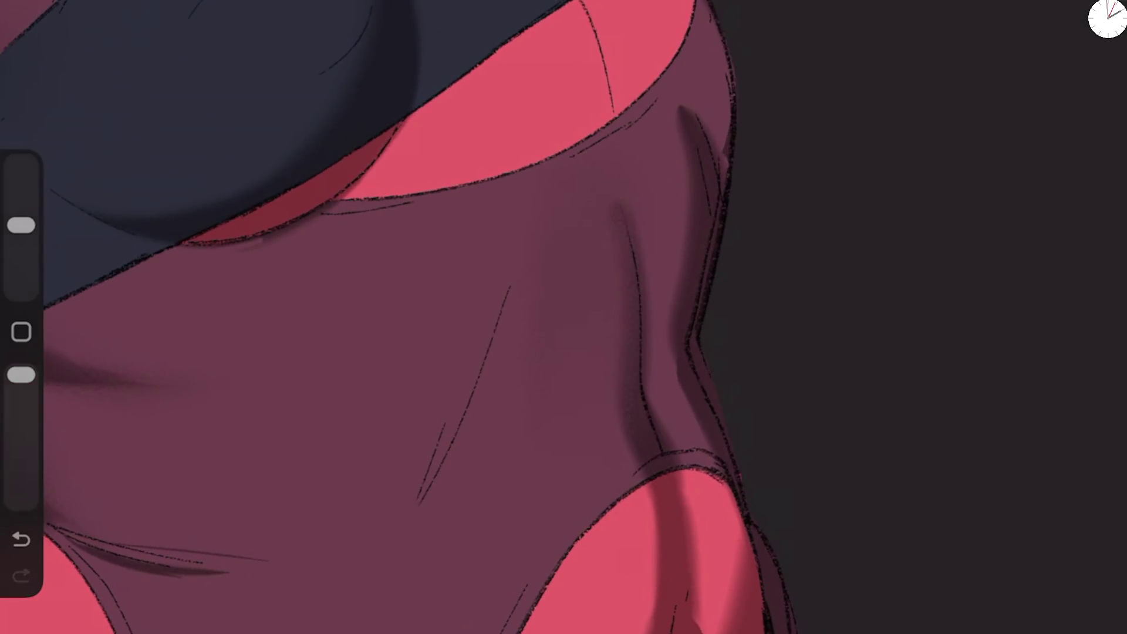
key("ctrl+z")
key("ctrl+z")
key("ctrl+z")
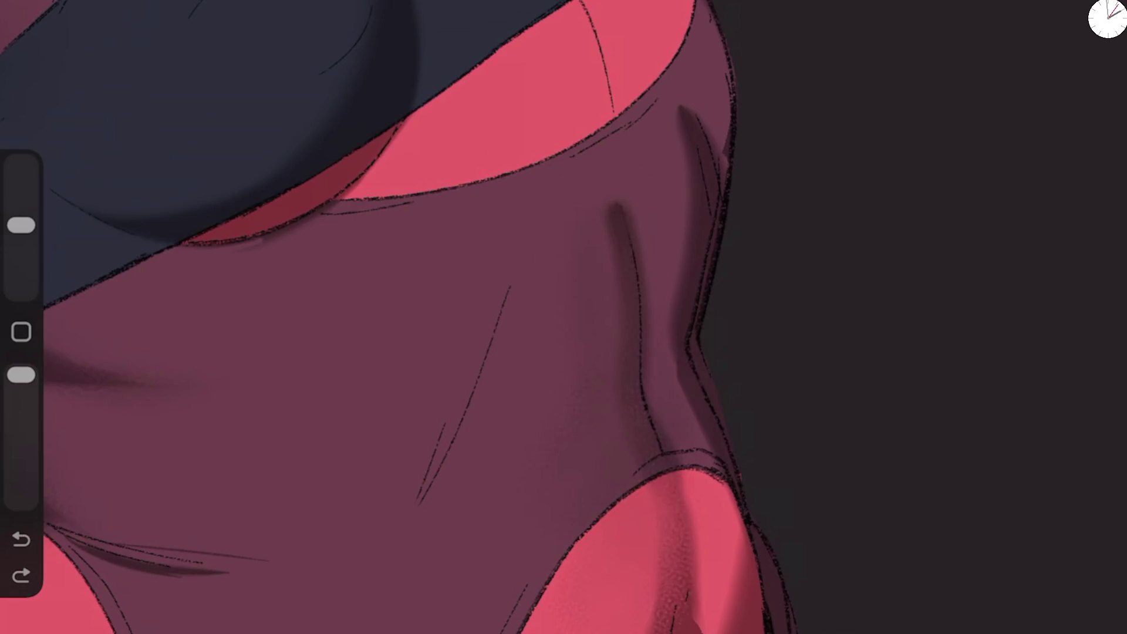
left_click(21, 575)
Step: Delete the Noisy Rake brush from the library and choose Noisy Rake 2
left_click_drag(1086, 379, 975, 379)
left_click(1109, 379)
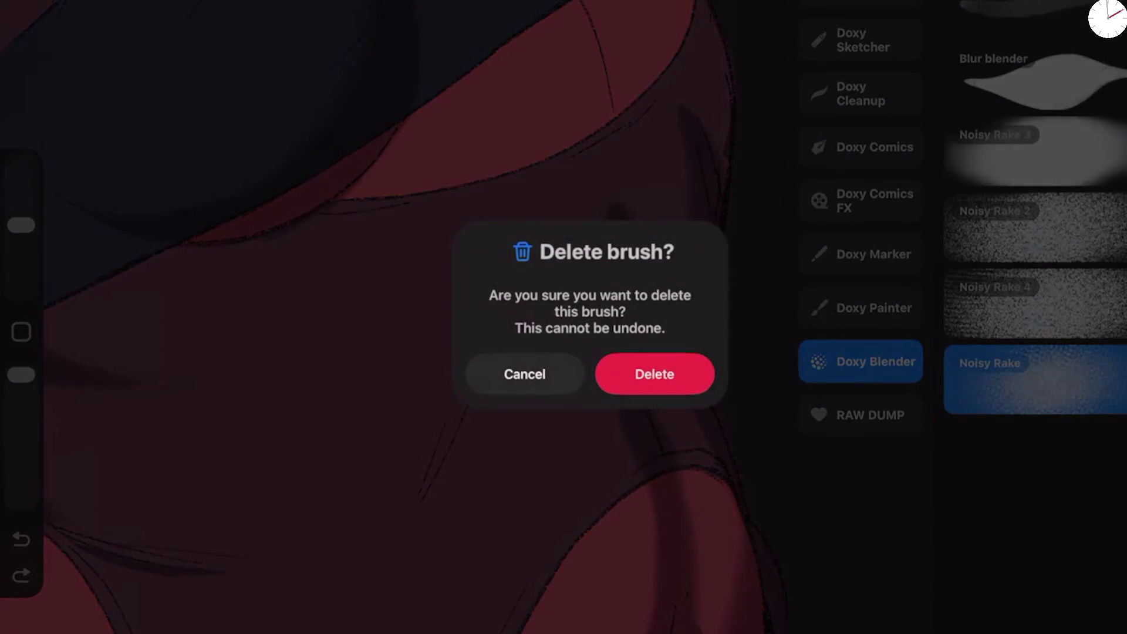
left_click(656, 374)
left_click(1035, 237)
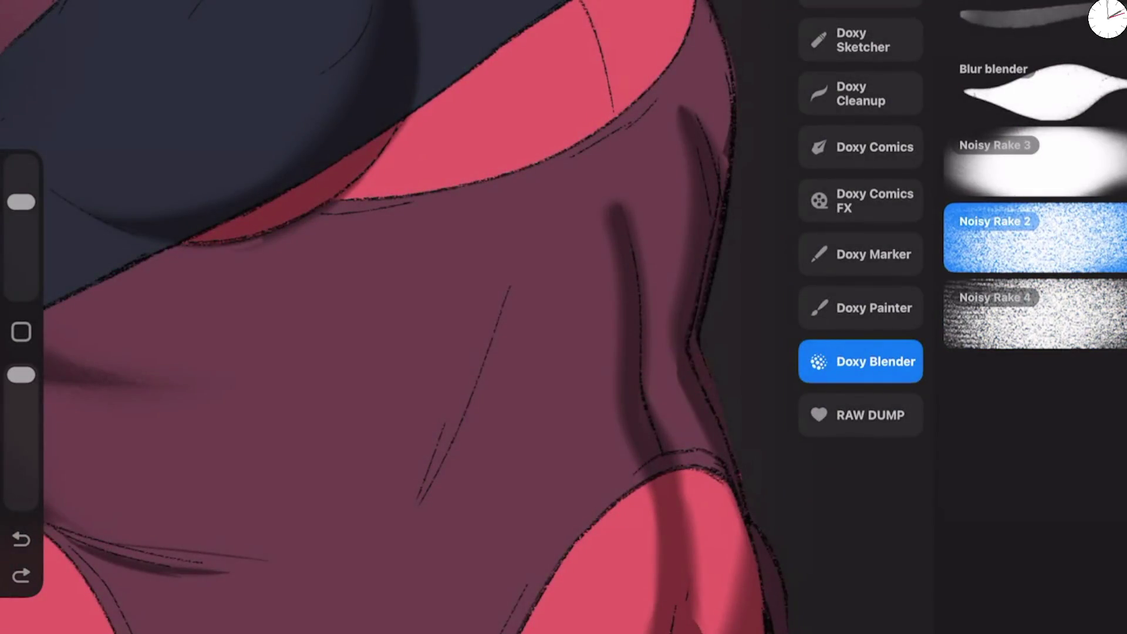
left_click(528, 352)
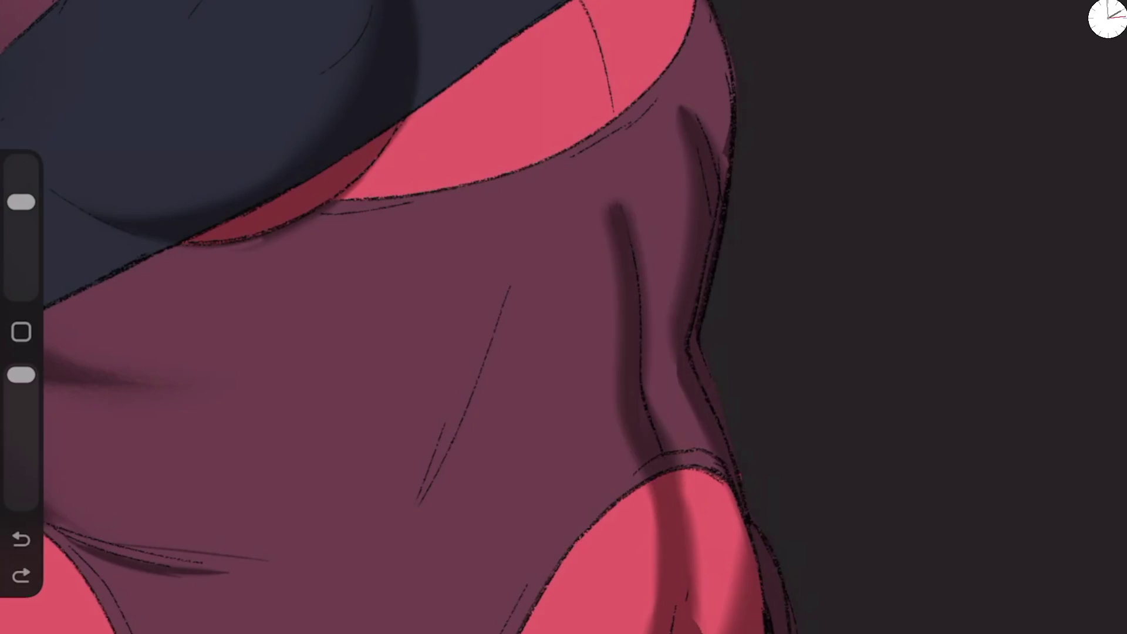
Step: Switch to the Blur blender and soften the dark shading along the bodysuit's side
key("l")
left_click(1024, 88)
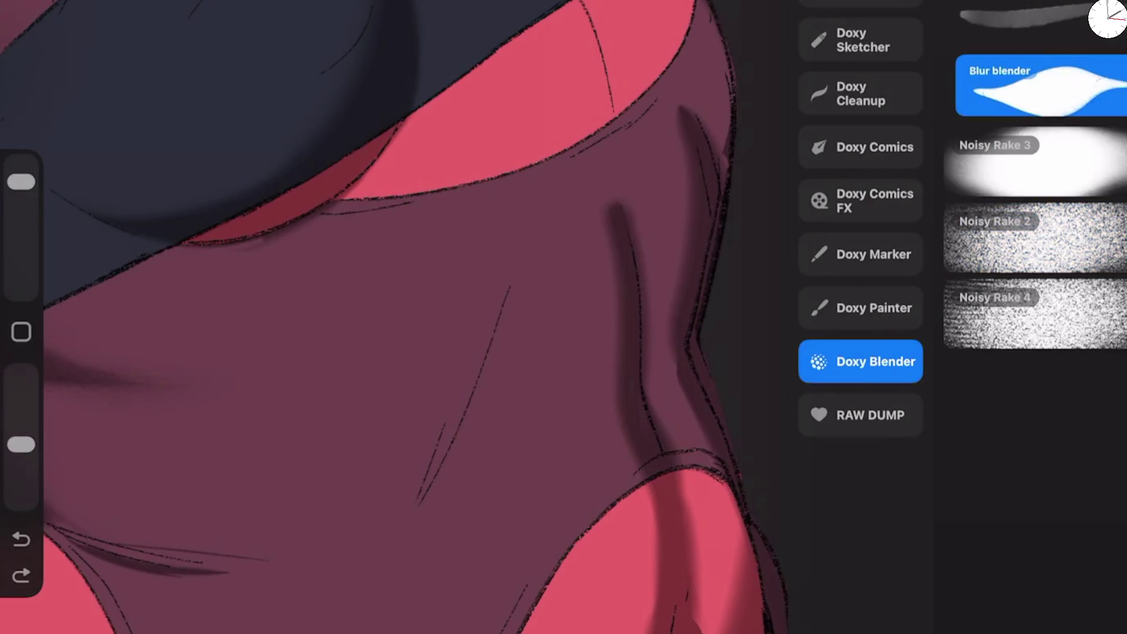
left_click(529, 352)
left_click_drag(646, 223, 654, 387)
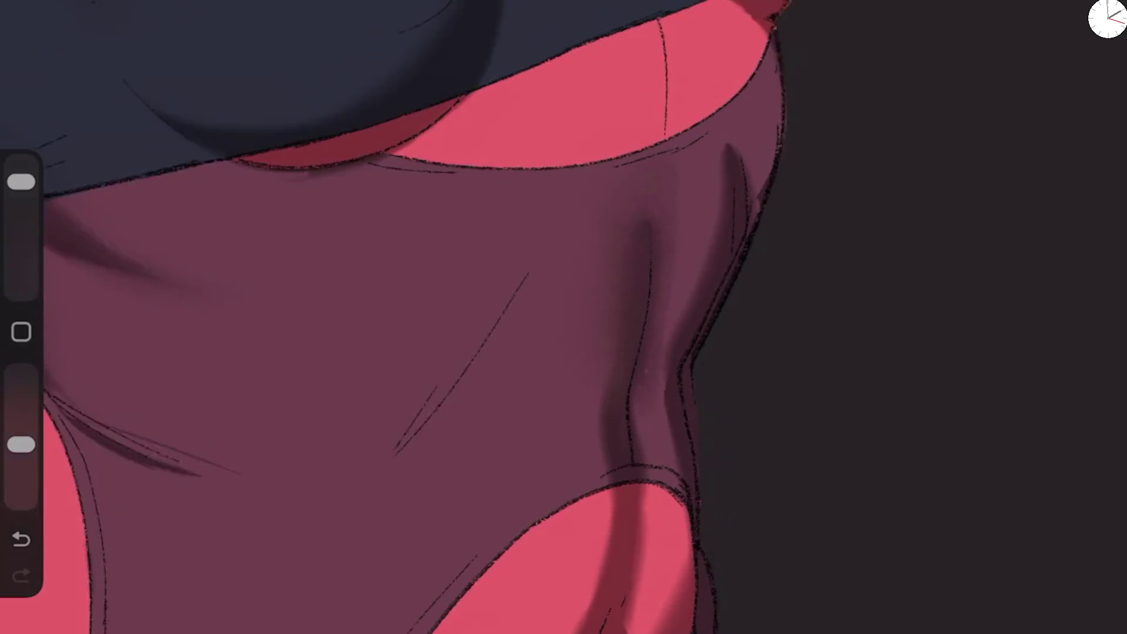
left_click_drag(640, 232, 625, 352)
left_click(796, 11)
Step: Reshape Blur blender's Apple Pencil pressure curve, test it, and lower its pressure flow to 62%
left_click(1021, 85)
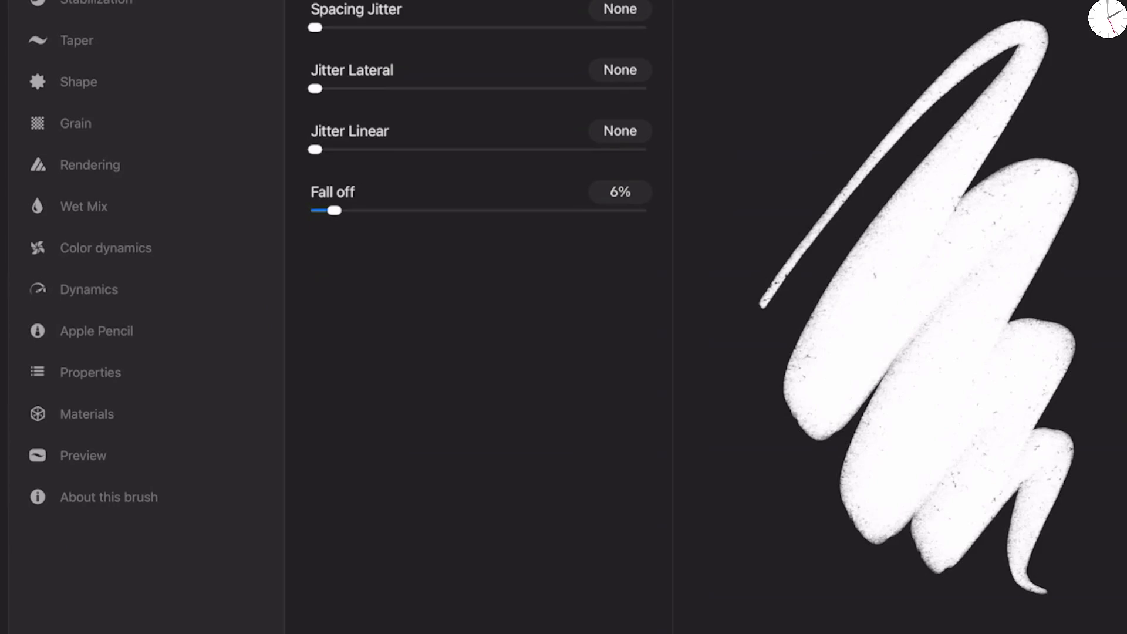
left_click(96, 331)
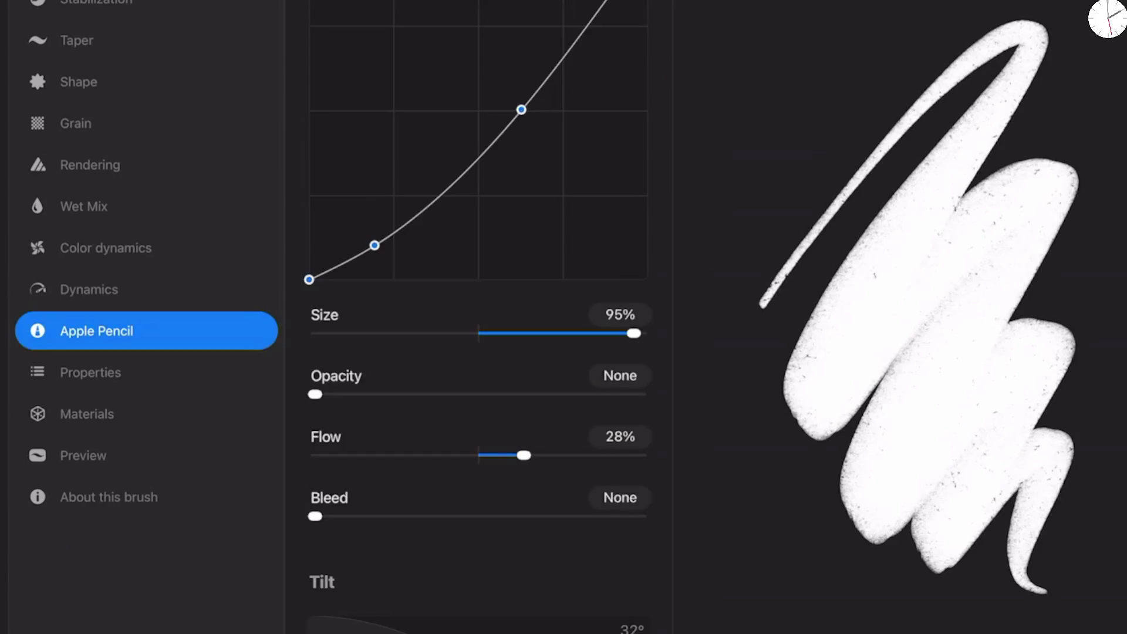
left_click_drag(521, 109, 565, 80)
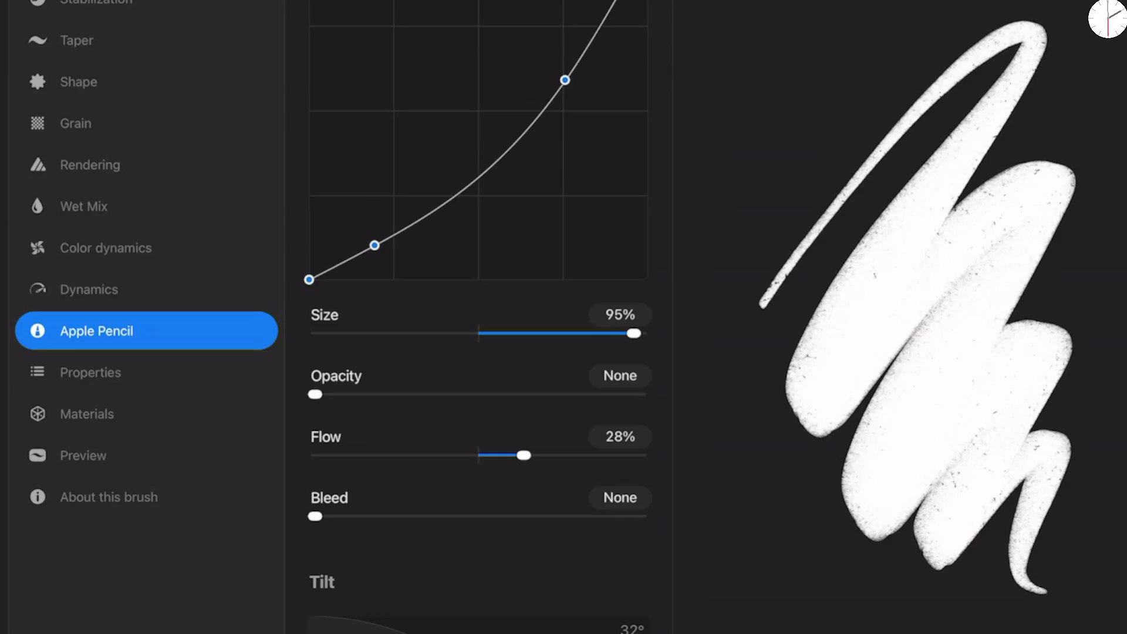
left_click_drag(374, 245, 374, 254)
left_click_drag(564, 79, 557, 71)
mouse_move(759, 199)
left_mouse_down()
mouse_move(853, 236)
mouse_move(707, 353)
mouse_move(922, 267)
left_mouse_up()
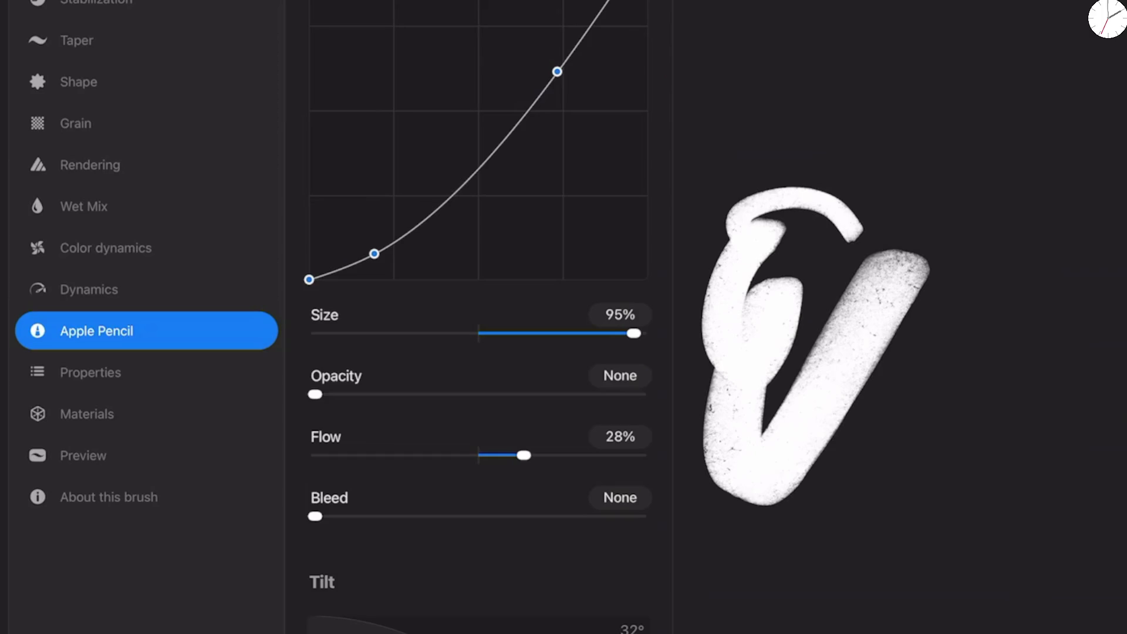
mouse_move(934, 14)
left_mouse_down()
mouse_move(801, 76)
mouse_move(998, 100)
left_mouse_up()
mouse_move(851, 244)
left_mouse_down()
mouse_move(1050, 214)
mouse_move(825, 258)
left_mouse_up()
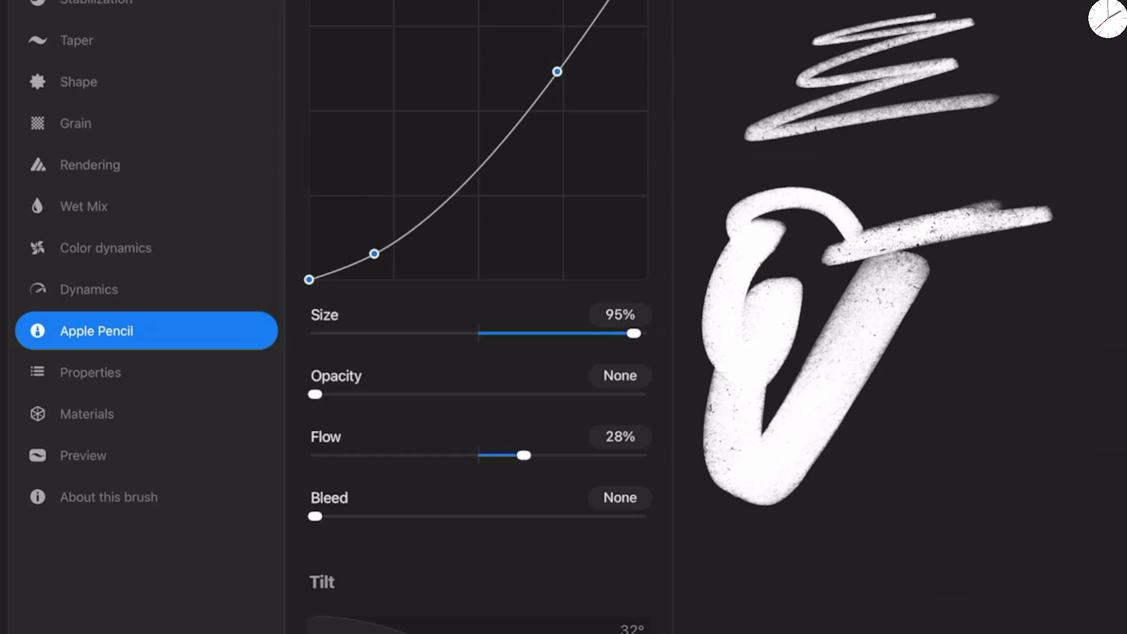
mouse_move(523, 455)
left_mouse_down()
mouse_move(478, 455)
mouse_move(607, 455)
mouse_move(544, 455)
mouse_move(577, 455)
left_mouse_up()
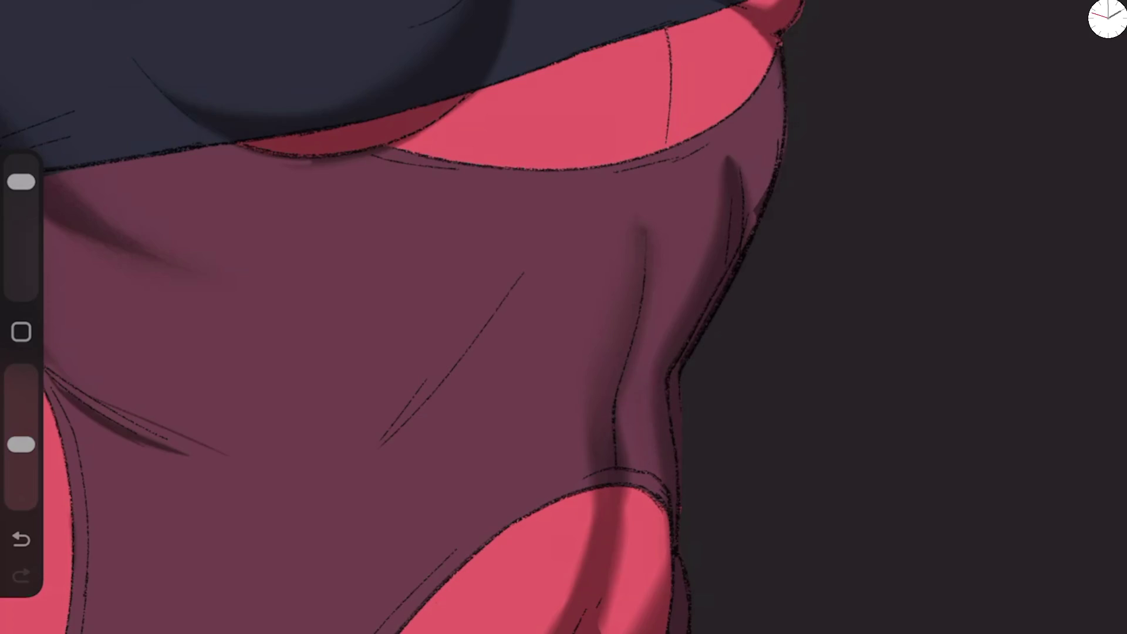
Step: Shade the pink cut-out skin near the waist and darken its lower shadow edge
mouse_move(581, 517)
left_mouse_down()
mouse_move(558, 616)
mouse_move(587, 531)
left_mouse_up()
left_click_drag(22, 445, 21, 375)
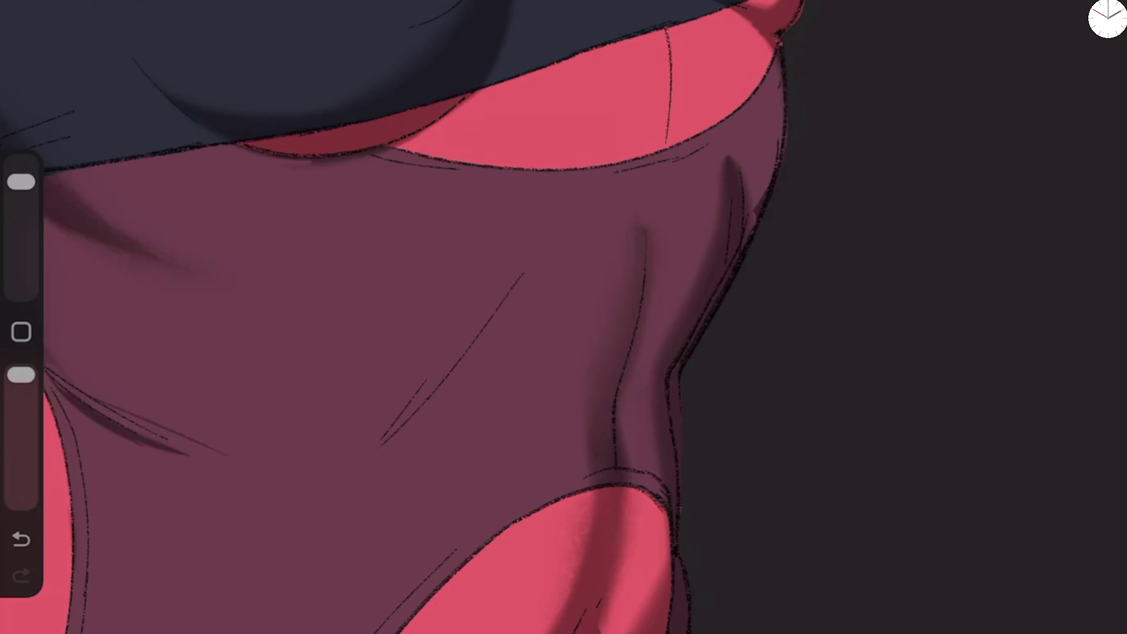
scroll(376, 317, "down", 5)
key("ctrl+z")
key("ctrl+z")
key("ctrl+z")
left_click_drag(578, 470, 575, 455)
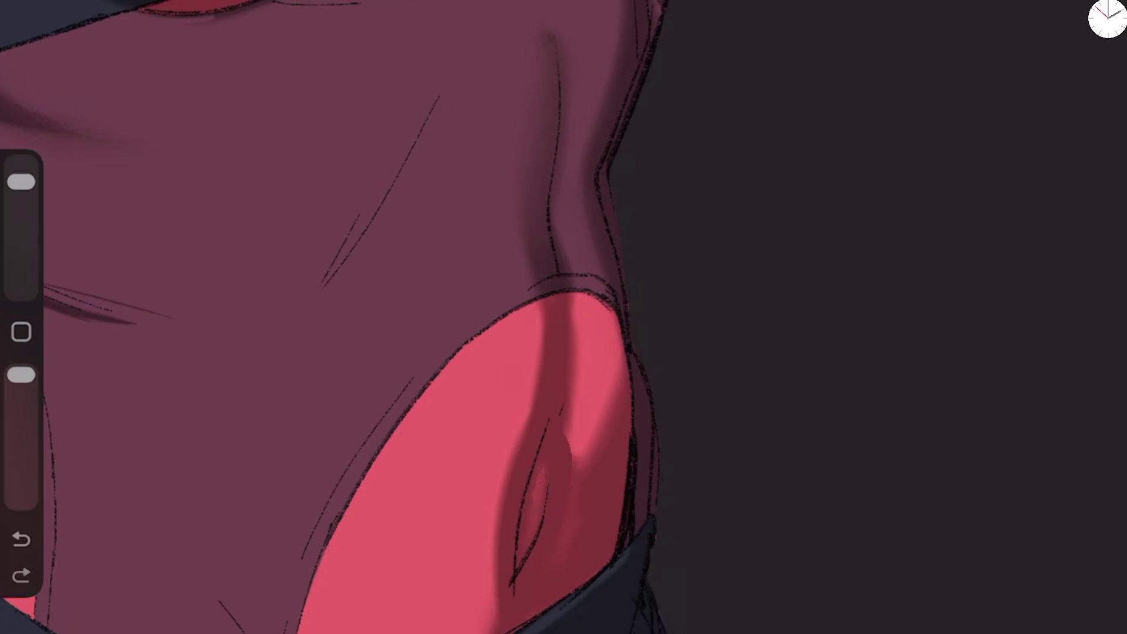
left_click_drag(614, 382, 572, 467)
left_click_drag(596, 423, 572, 457)
left_click_drag(620, 361, 613, 378)
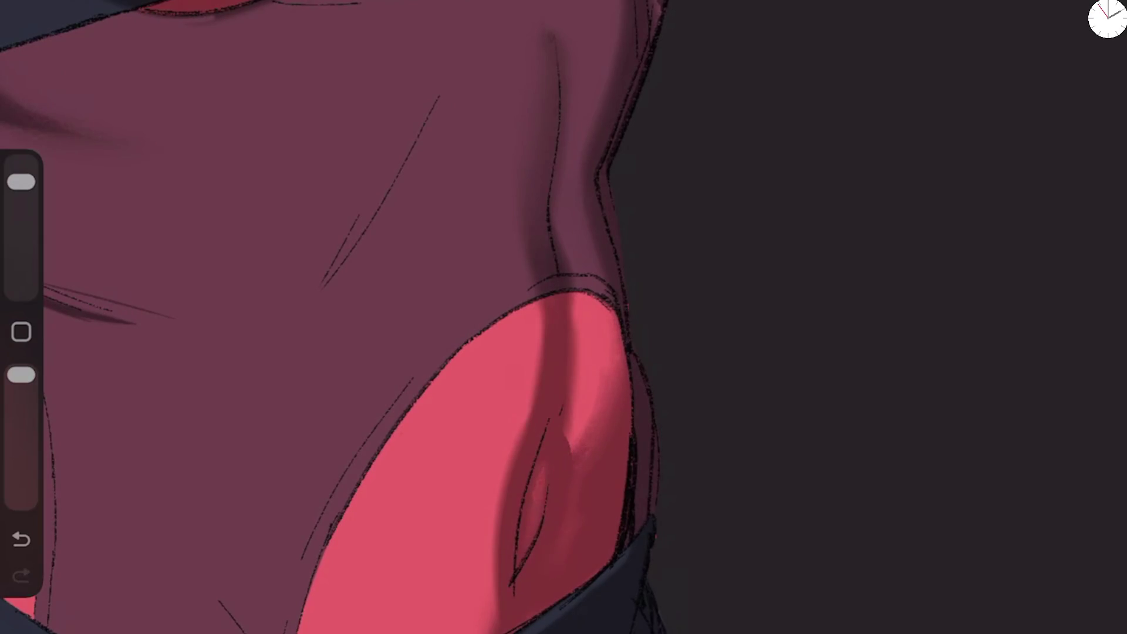
left_click_drag(21, 375, 21, 413)
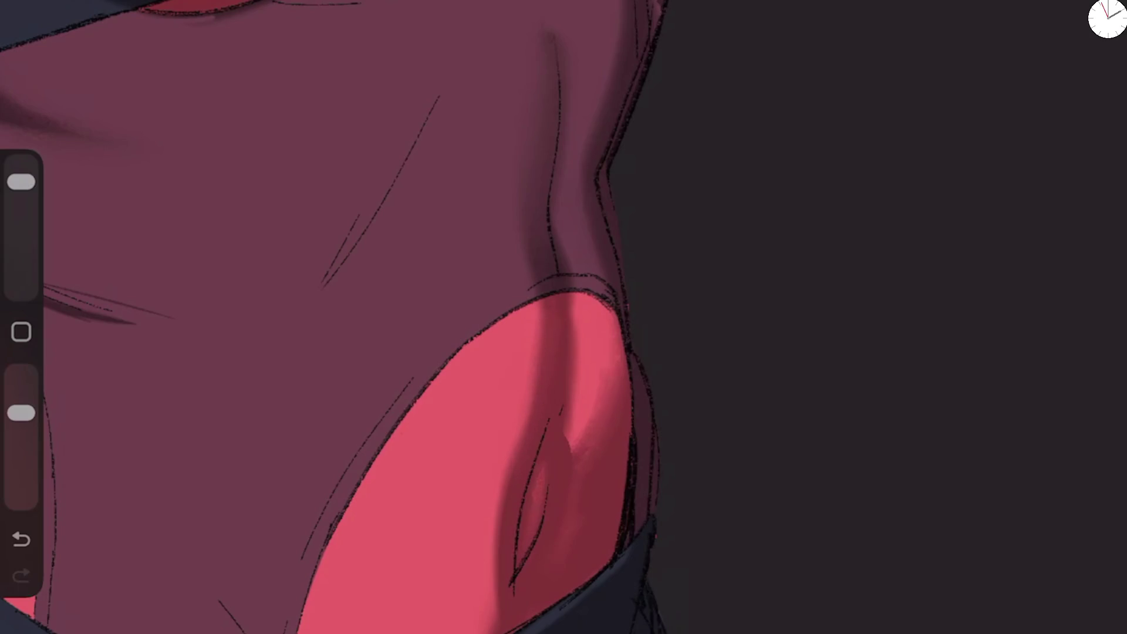
left_click_drag(492, 575, 491, 604)
Step: Blend the shading on the pink fold with a larger brush, undoing the last blend
left_click_drag(21, 181, 21, 166)
mouse_move(547, 340)
left_mouse_down()
mouse_move(546, 370)
mouse_move(587, 328)
mouse_move(528, 499)
left_mouse_up()
left_click_drag(587, 352, 487, 352)
key("ctrl+z")
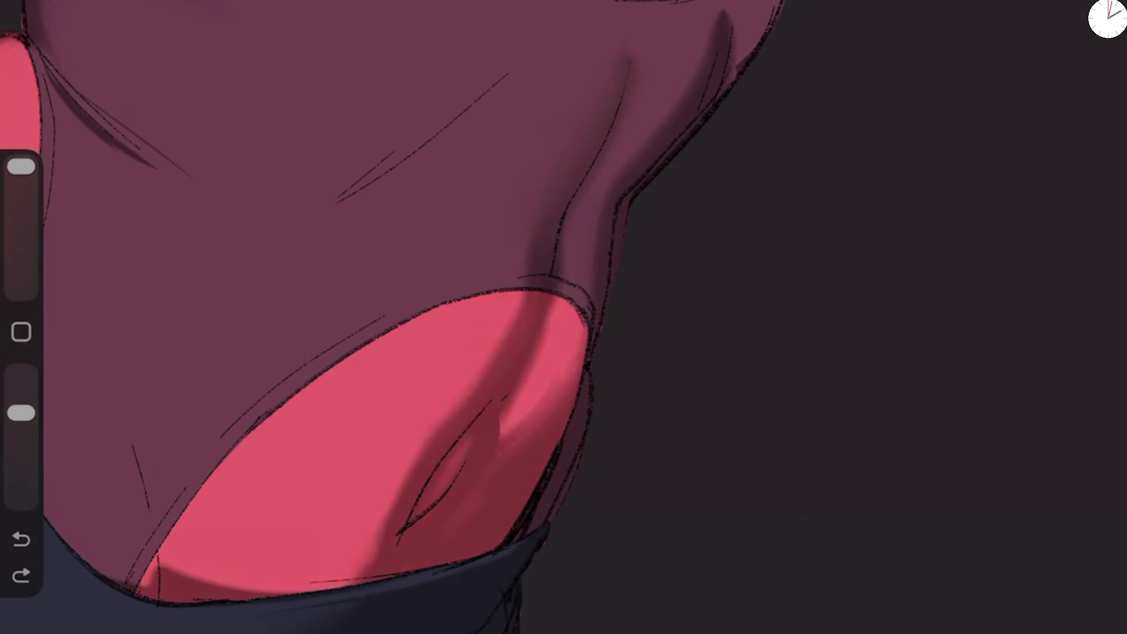
left_click_drag(21, 166, 21, 190)
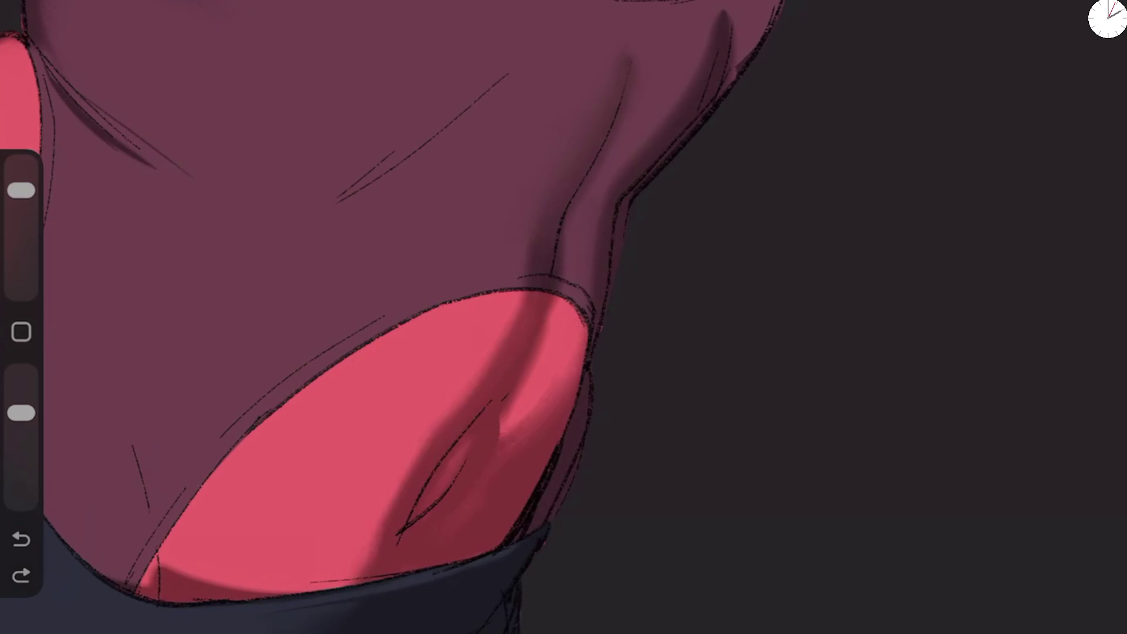
scroll(387, 317, "down", 5)
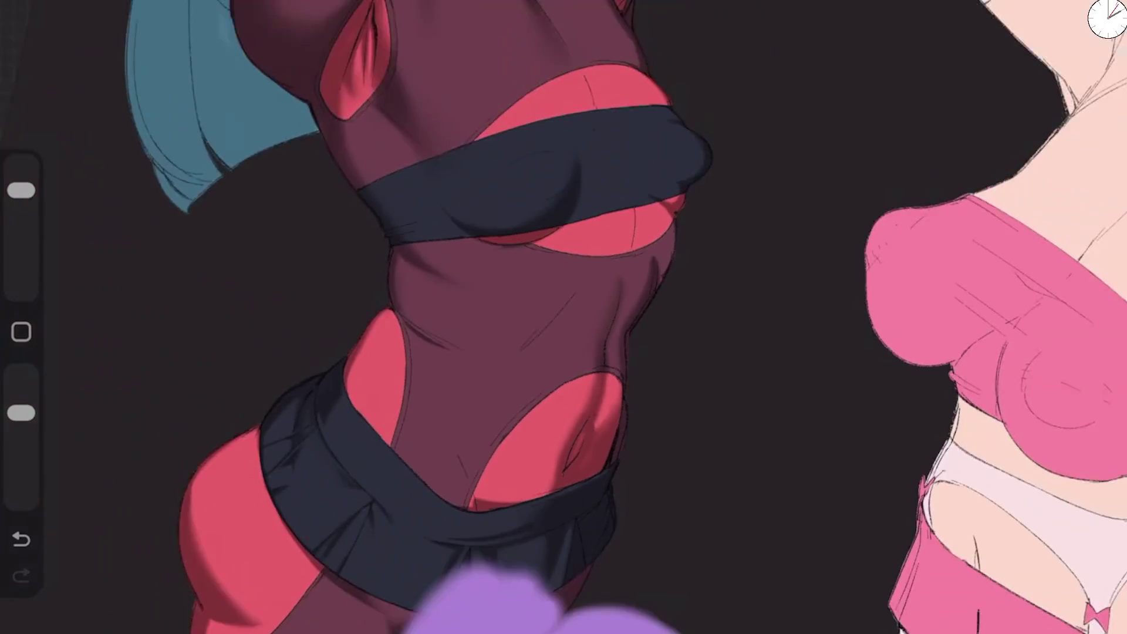
scroll(387, 317, "up", 5)
scroll(387, 317, "up", 2)
Step: Paint a shadow along the belly's lower pink edge and the lower left purple area
left_click_drag(385, 496, 363, 531)
mouse_move(388, 455)
left_mouse_down()
mouse_move(367, 532)
mouse_move(259, 590)
left_mouse_up()
left_click_drag(367, 519, 229, 596)
left_click_drag(346, 537, 182, 595)
left_click_drag(217, 526, 149, 590)
left_click_drag(94, 449, 167, 579)
scroll(323, 317, "up", 3)
key("ctrl+z")
key("ctrl+z")
Step: Repaint shadows in the lower purple and pink areas at full opacity
left_click_drag(308, 511, 258, 581)
left_click_drag(258, 488, 242, 501)
left_click_drag(296, 534, 284, 561)
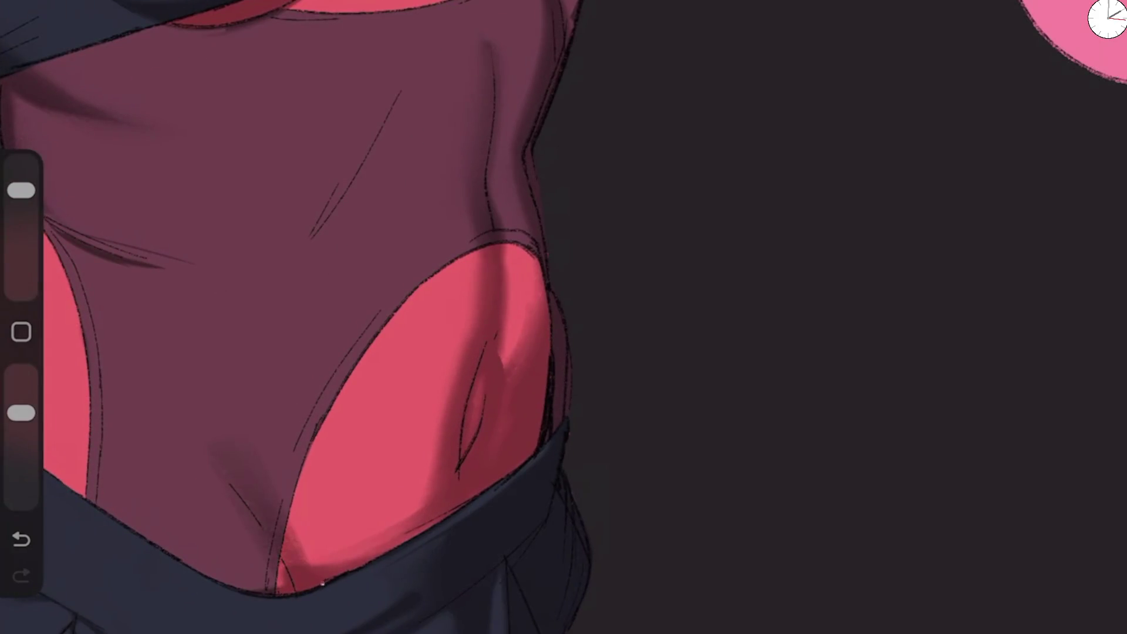
left_click_drag(324, 499, 287, 566)
left_click_drag(22, 412, 21, 374)
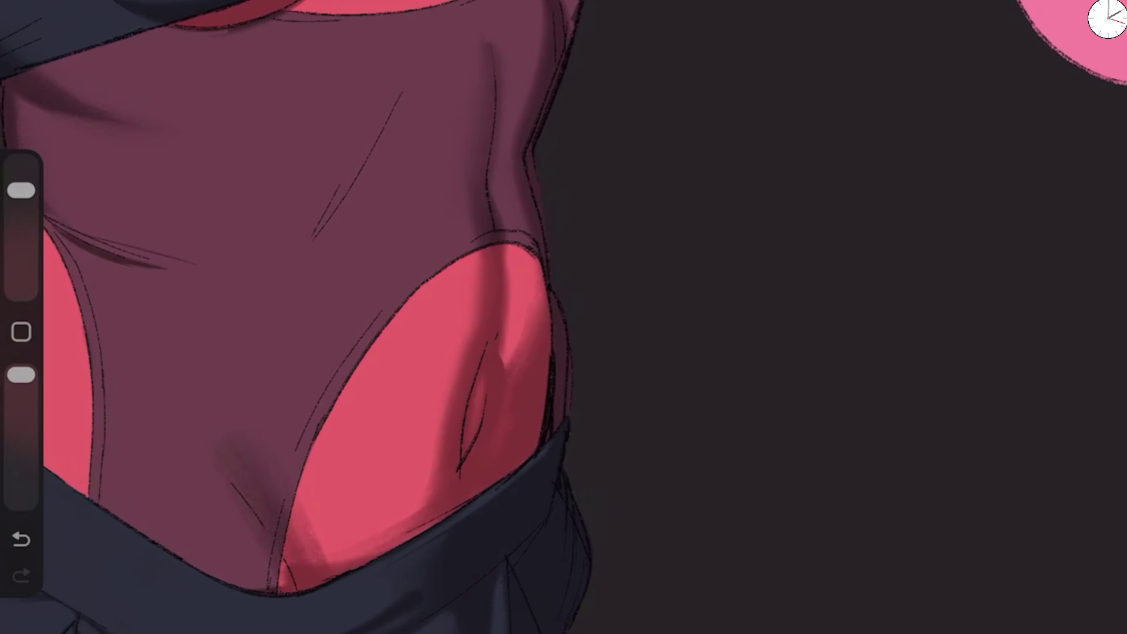
key("ctrl+z")
left_click_drag(253, 475, 293, 578)
left_click_drag(308, 519, 293, 557)
mouse_move(282, 466)
left_mouse_down()
mouse_move(317, 561)
mouse_move(352, 575)
left_mouse_up()
Step: Replace the dark lower pink strokes with smoother pink shading, undoing the last stroke
left_click_drag(361, 529, 305, 566)
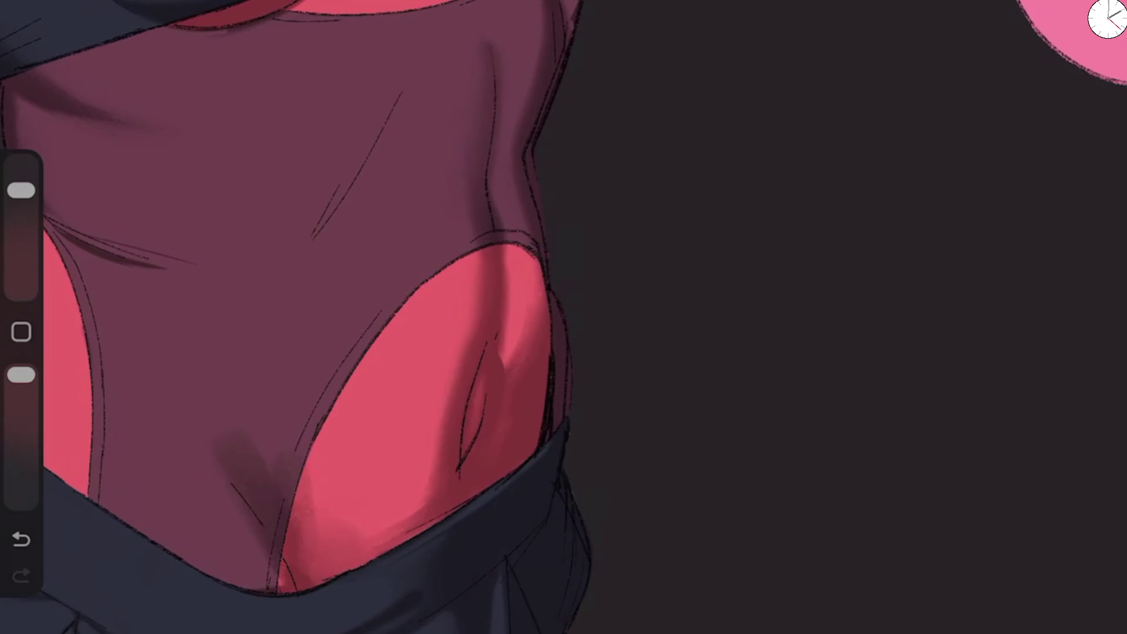
left_click_drag(375, 461, 309, 528)
key("ctrl+z")
left_click_drag(434, 475, 335, 555)
mouse_move(416, 510)
left_mouse_down()
mouse_move(314, 572)
mouse_move(410, 524)
left_mouse_up()
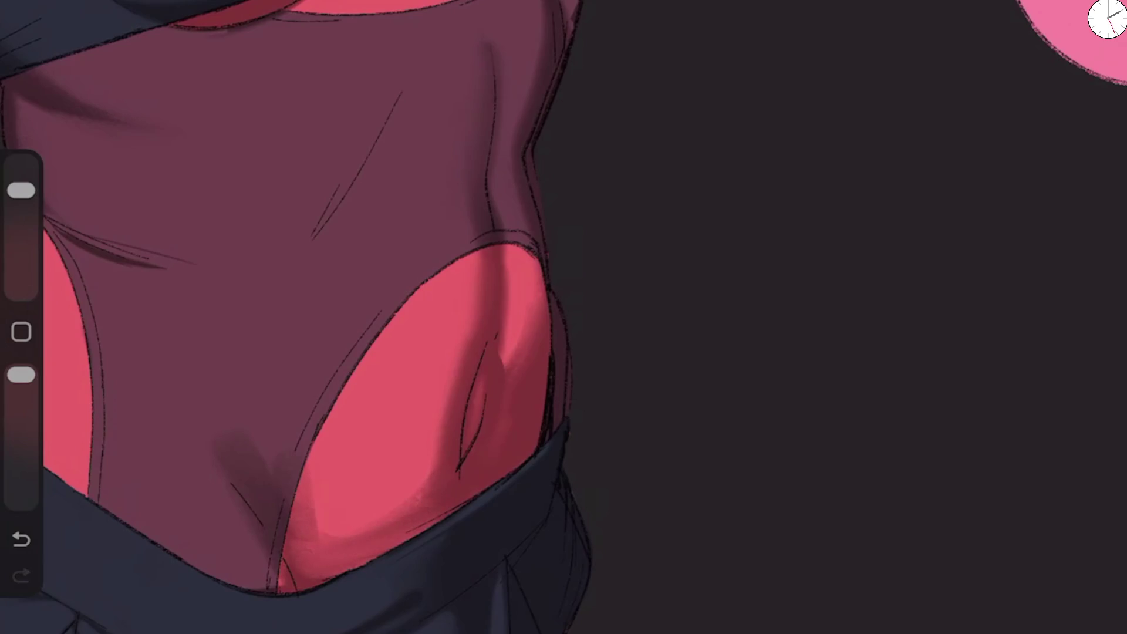
mouse_move(302, 478)
left_mouse_down()
mouse_move(352, 537)
mouse_move(411, 546)
mouse_move(426, 487)
left_mouse_up()
key("ctrl+z")
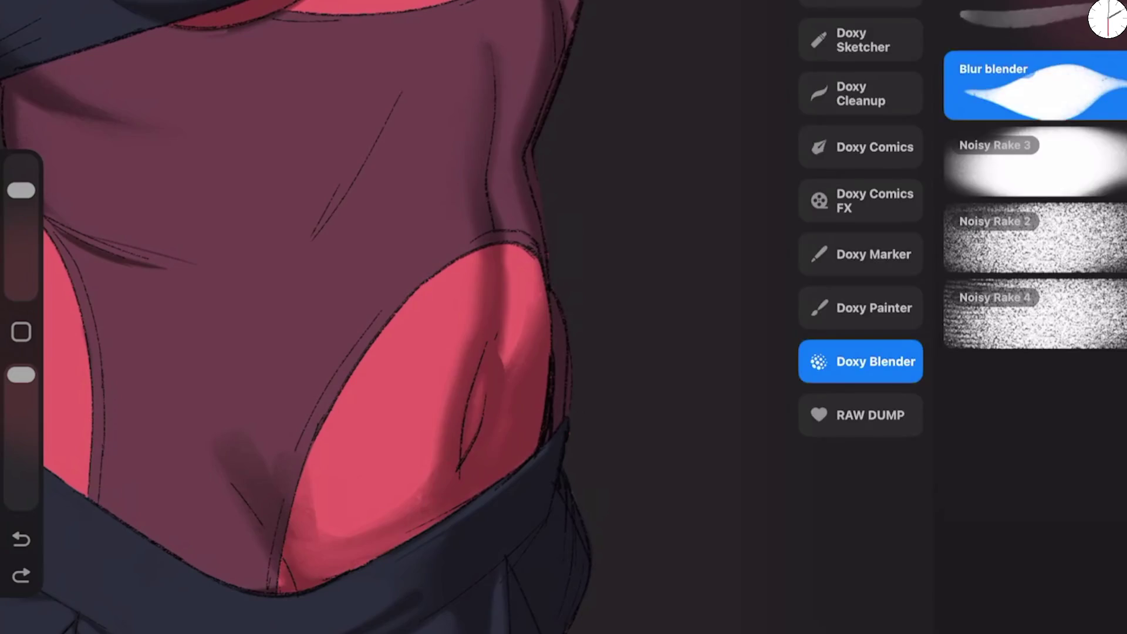
Step: Straighten the Blur blender's pressure curve and test the brush
left_click(1035, 85)
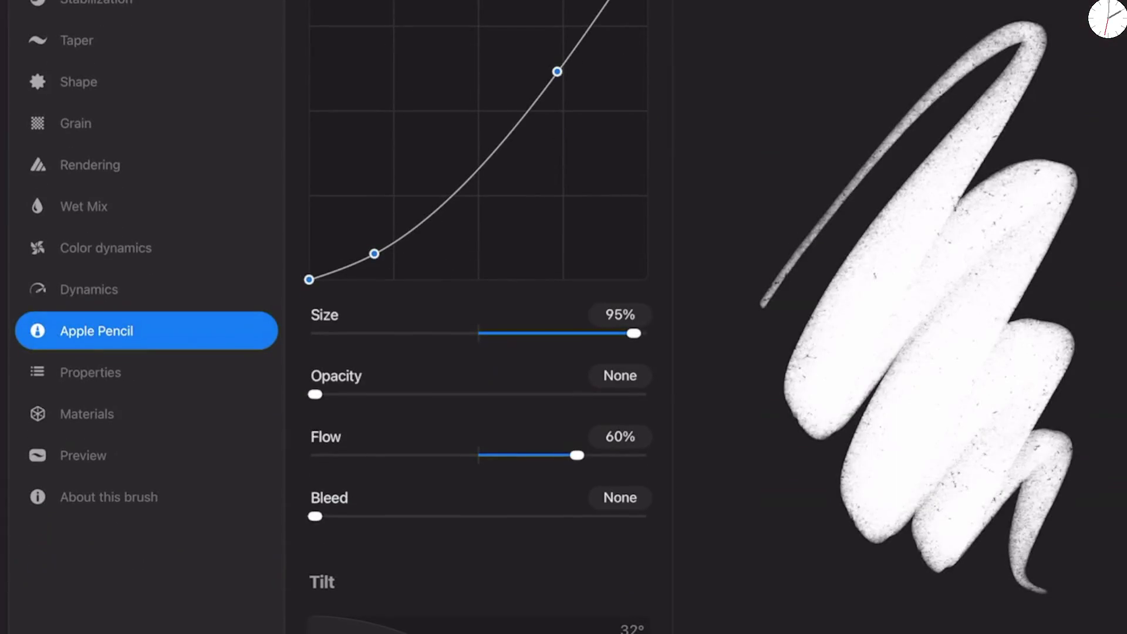
left_click_drag(557, 72, 557, 64)
left_click_drag(374, 253, 375, 212)
left_click_drag(556, 64, 556, 36)
left_click(376, 212)
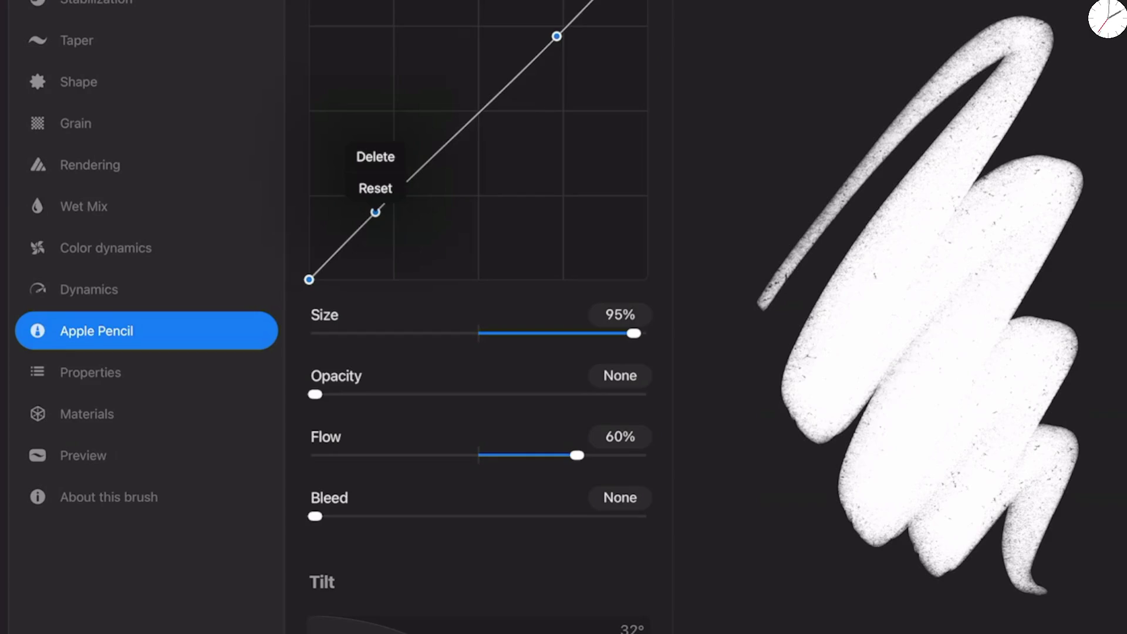
mouse_move(810, 367)
left_mouse_down()
mouse_move(740, 463)
mouse_move(981, 259)
left_mouse_up()
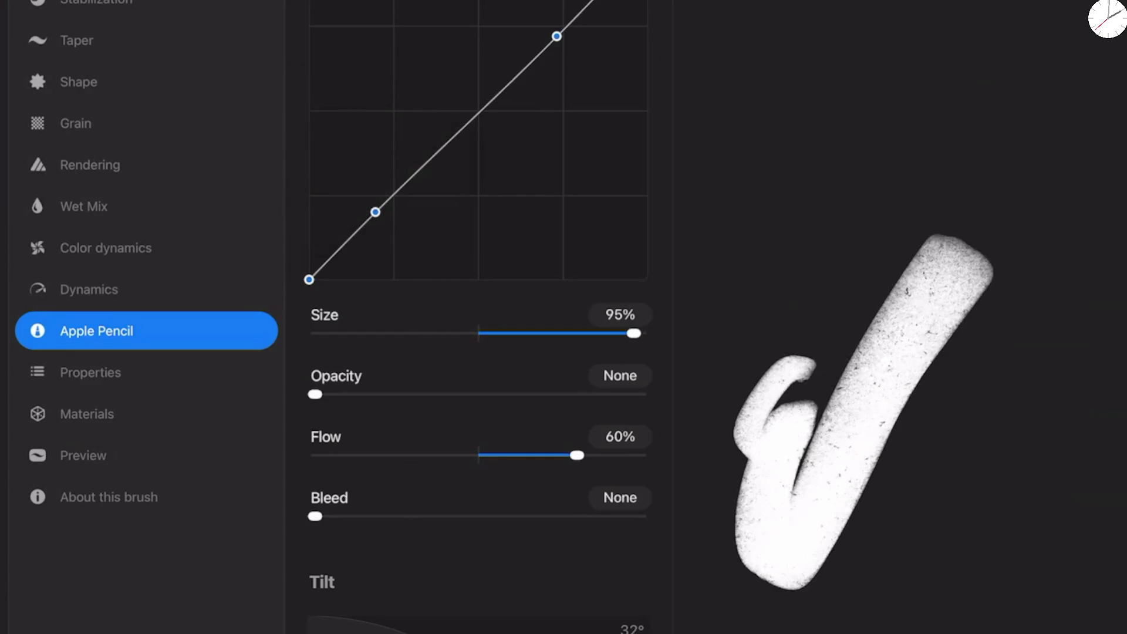
Step: Set tilt bleed to 31%, tilt gradation to 24% and pressure bleed to 17%, then test
scroll(479, 317, "down", 10)
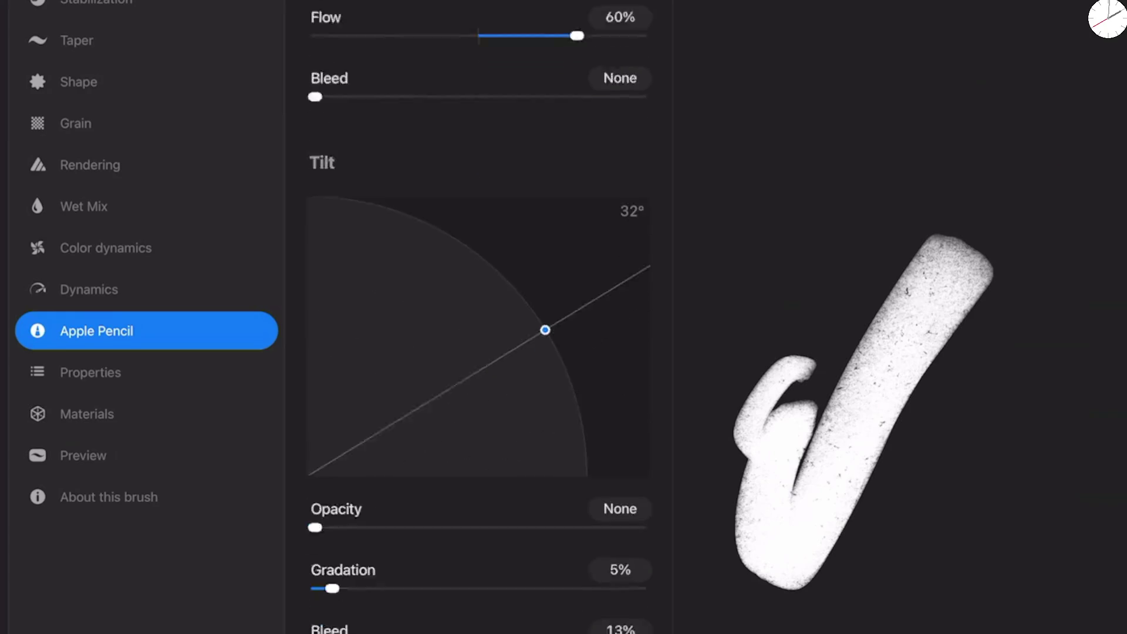
scroll(478, 317, "up", 1)
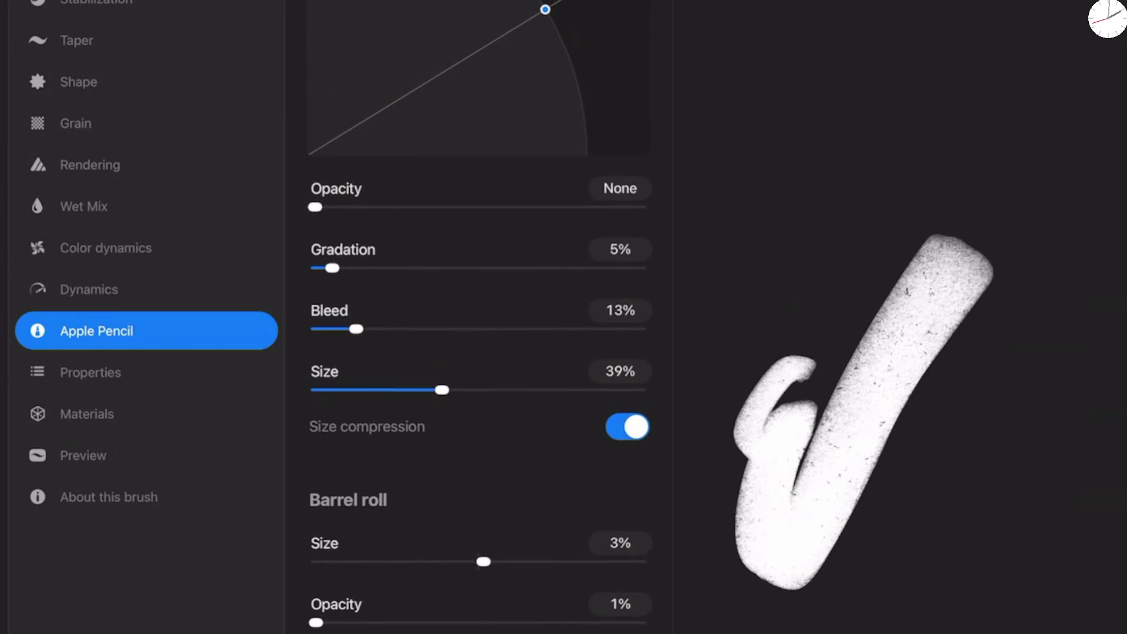
mouse_move(316, 207)
left_mouse_down()
mouse_move(335, 207)
mouse_move(315, 206)
left_mouse_up()
mouse_move(356, 329)
left_mouse_down()
mouse_move(315, 329)
mouse_move(521, 329)
mouse_move(417, 328)
left_mouse_up()
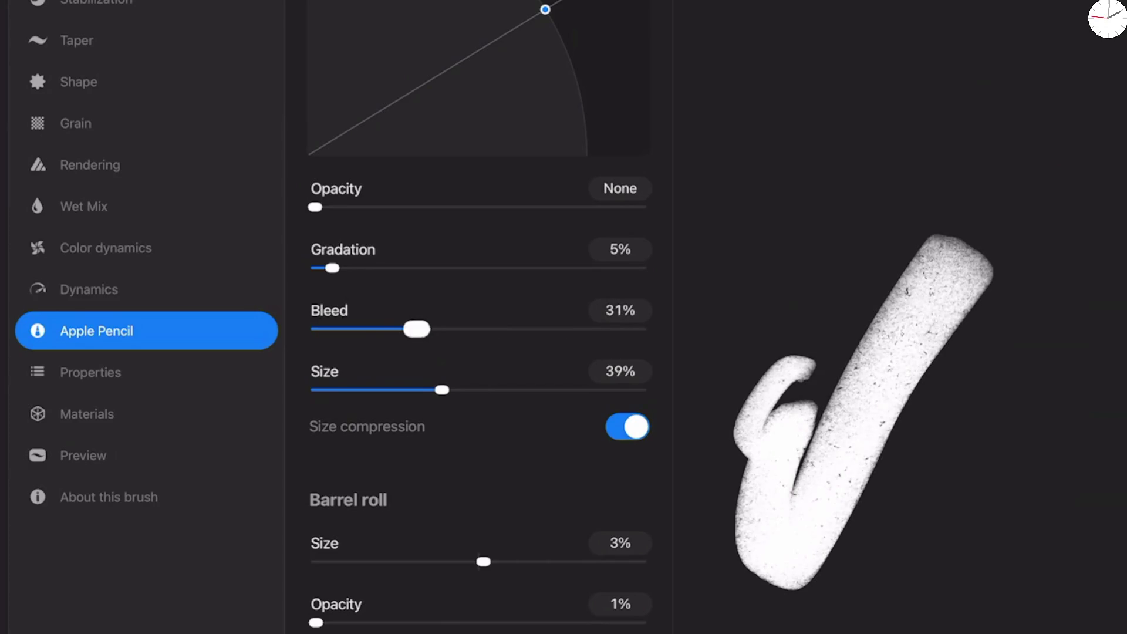
mouse_move(332, 268)
left_mouse_down()
mouse_move(408, 268)
mouse_move(395, 268)
left_mouse_up()
mouse_move(775, 159)
left_mouse_down()
mouse_move(816, 211)
mouse_move(736, 493)
left_mouse_up()
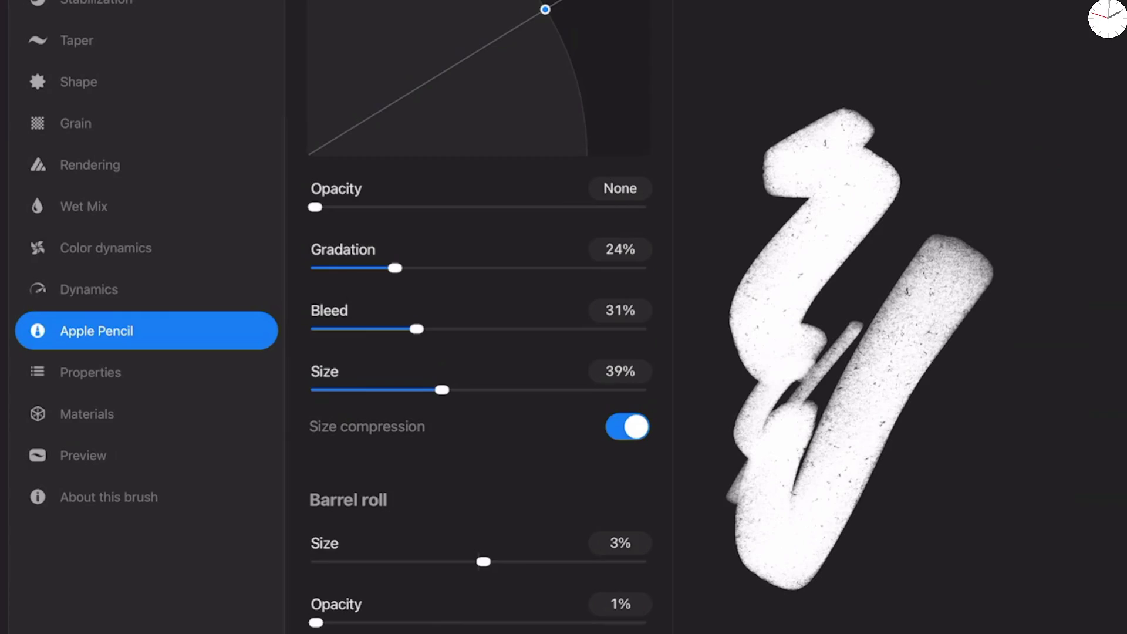
scroll(476, 317, "up", 10)
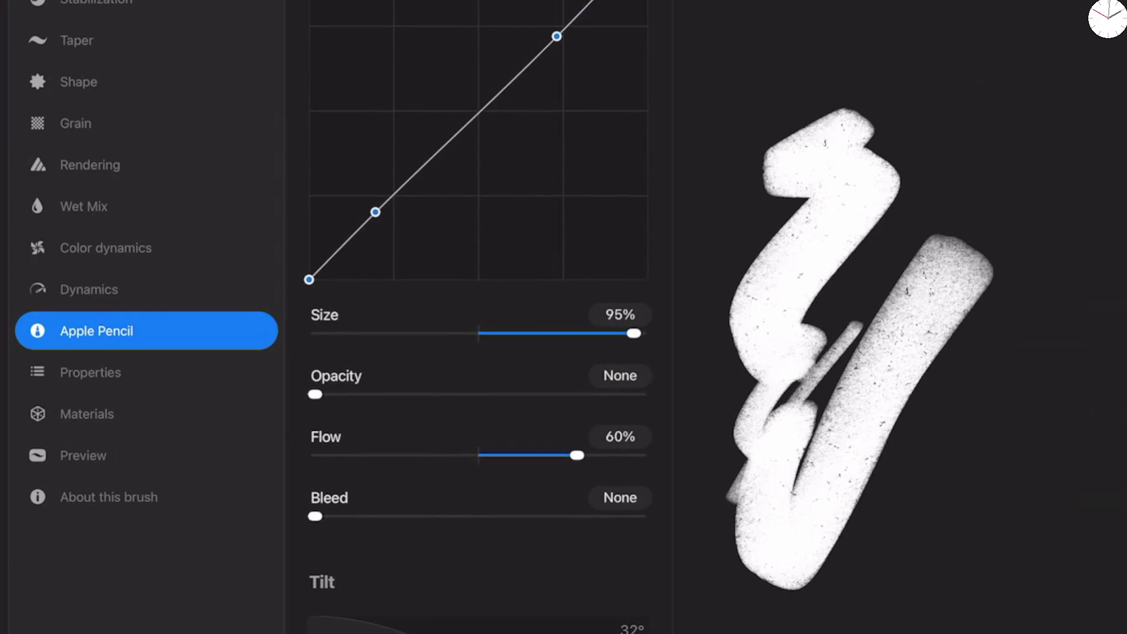
mouse_move(315, 516)
left_mouse_down()
mouse_move(425, 516)
mouse_move(370, 516)
left_mouse_up()
mouse_move(845, 182)
left_mouse_down()
mouse_move(792, 411)
mouse_move(1004, 258)
left_mouse_up()
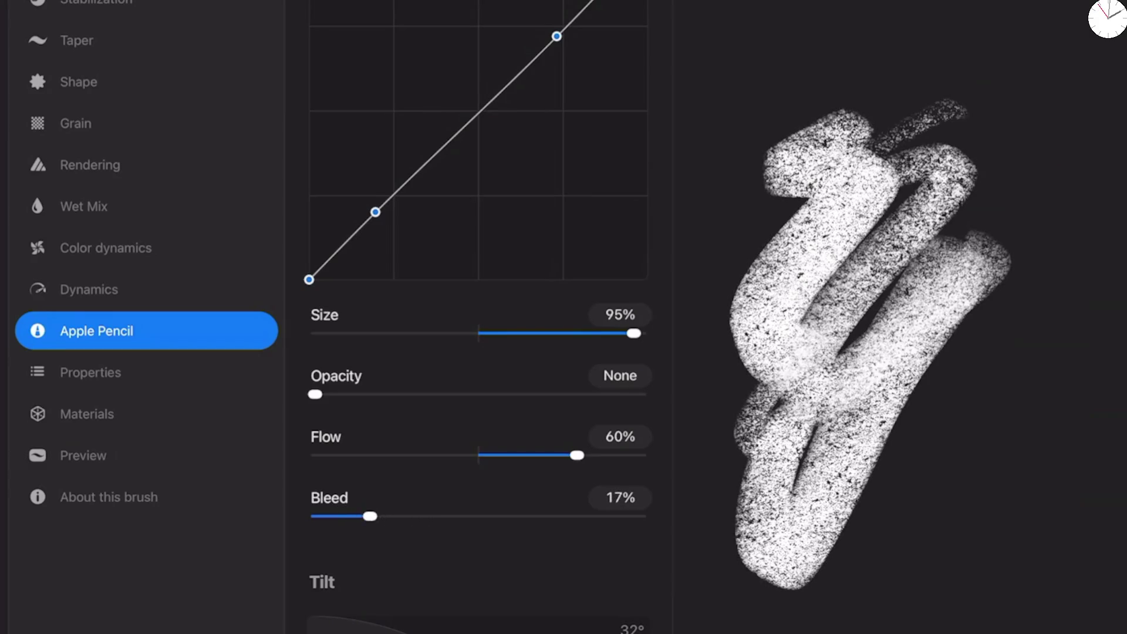
Step: Add 13% pressure opacity, trim pressure bleed, and lower pressure flow to 27%
left_click_drag(315, 394, 356, 394)
mouse_move(370, 516)
left_mouse_down()
mouse_move(335, 516)
mouse_move(354, 516)
left_mouse_up()
left_click_drag(577, 455, 523, 455)
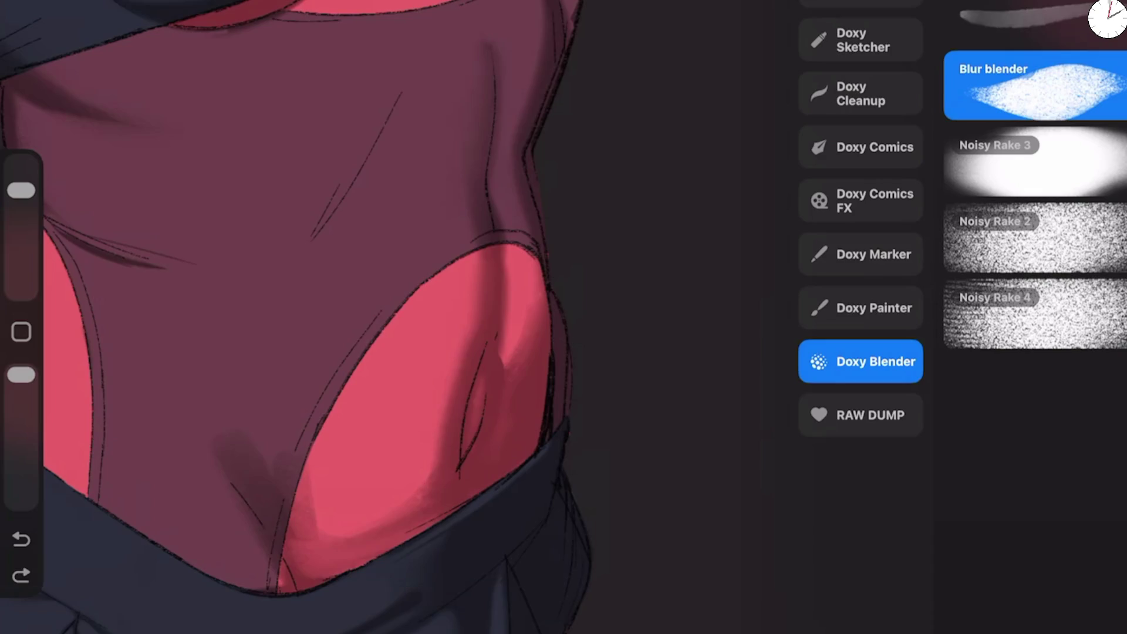
Step: Blend soft shading on the lower pink skin and deepen the dark crotch shadow
left_click(704, 352)
mouse_move(287, 511)
left_mouse_down()
mouse_move(329, 557)
mouse_move(390, 543)
left_mouse_up()
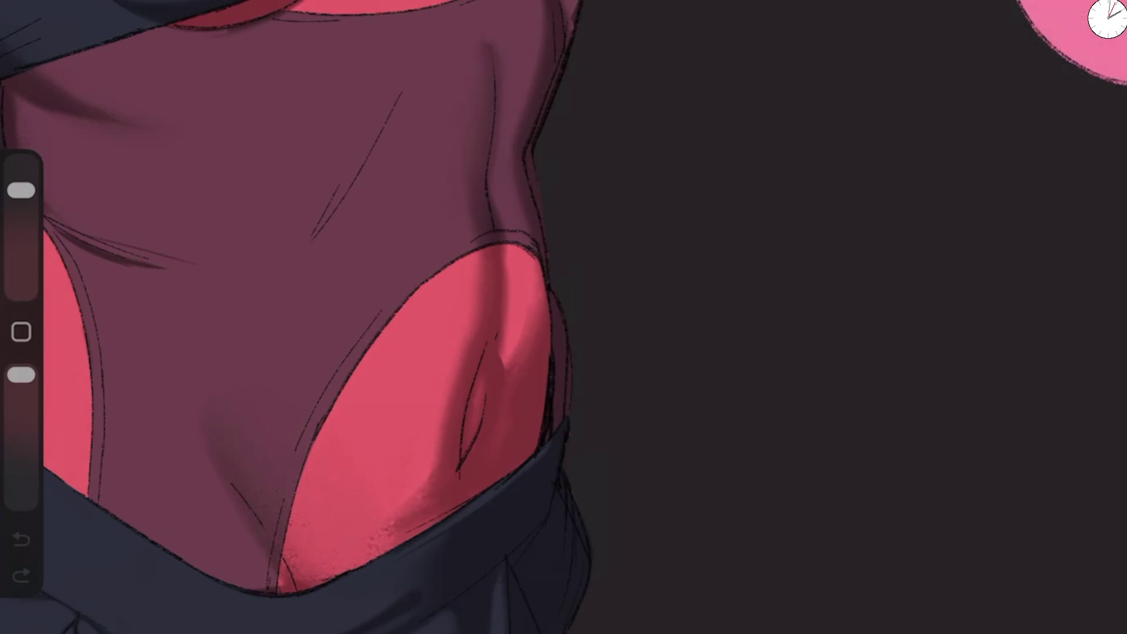
left_click_drag(528, 294, 587, 304)
left_click_drag(293, 458, 334, 511)
left_click_drag(21, 375, 21, 390)
left_click_drag(322, 444, 358, 543)
left_click_drag(402, 514, 449, 537)
left_click_drag(279, 426, 355, 519)
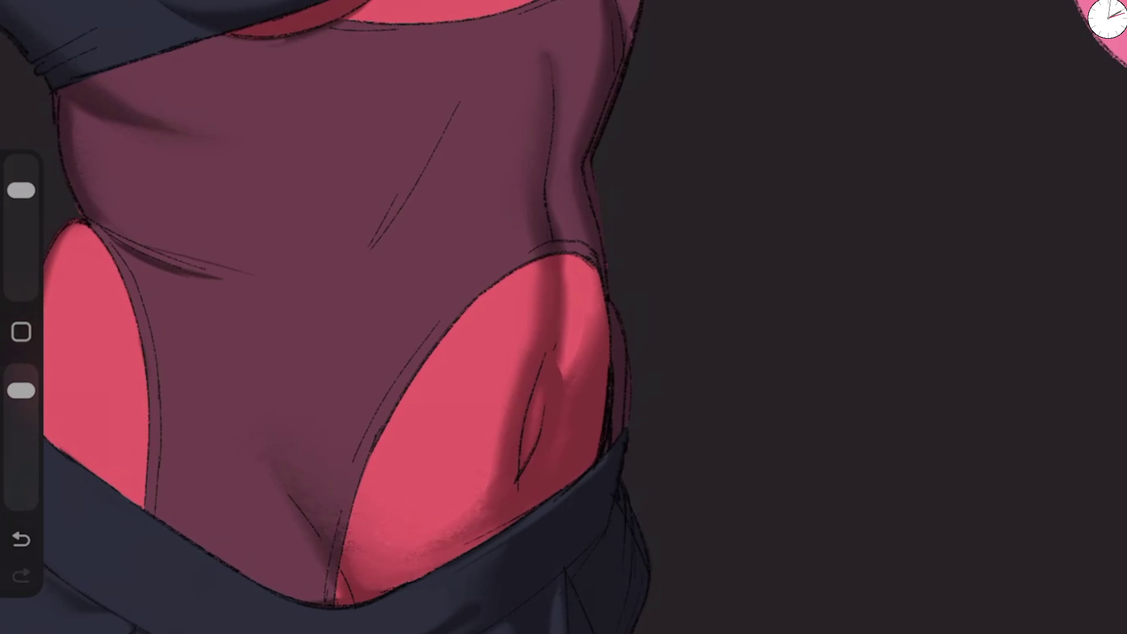
Step: At 47% opacity and 22% size, paint textured shadow down the belly and around its crease
mouse_move(504, 388)
left_mouse_down()
mouse_move(458, 511)
mouse_move(426, 531)
left_mouse_up()
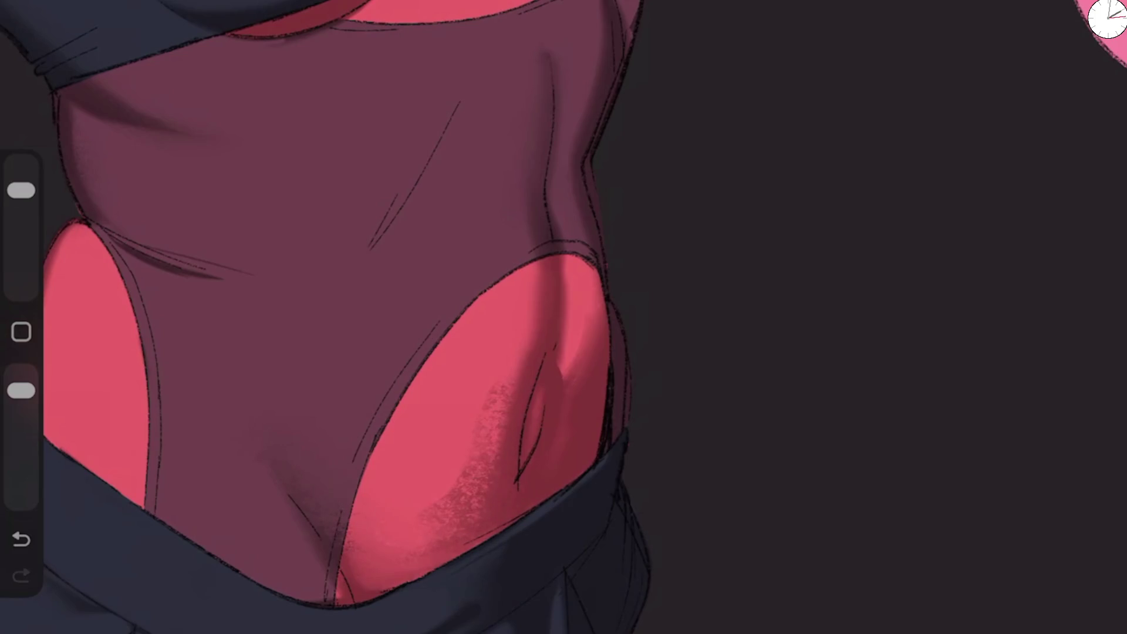
mouse_move(21, 390)
left_mouse_down()
mouse_move(21, 441)
mouse_move(21, 415)
left_mouse_up()
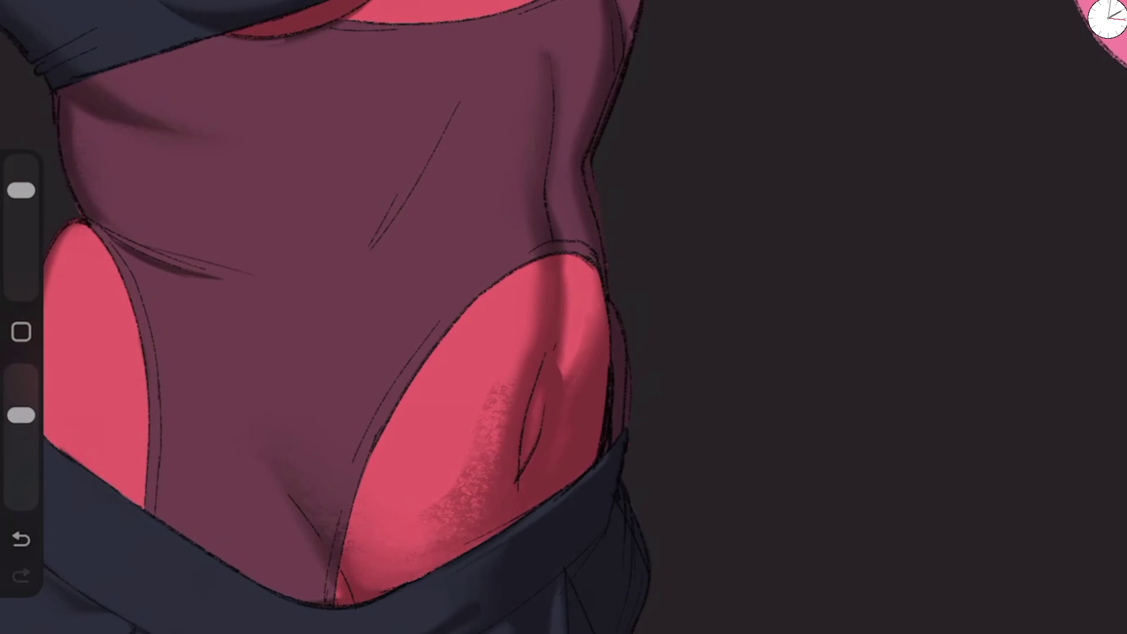
left_click_drag(575, 324, 405, 558)
key("ctrl+z")
left_click_drag(21, 190, 21, 228)
mouse_move(478, 493)
left_mouse_down()
mouse_move(464, 517)
mouse_move(501, 399)
left_mouse_up()
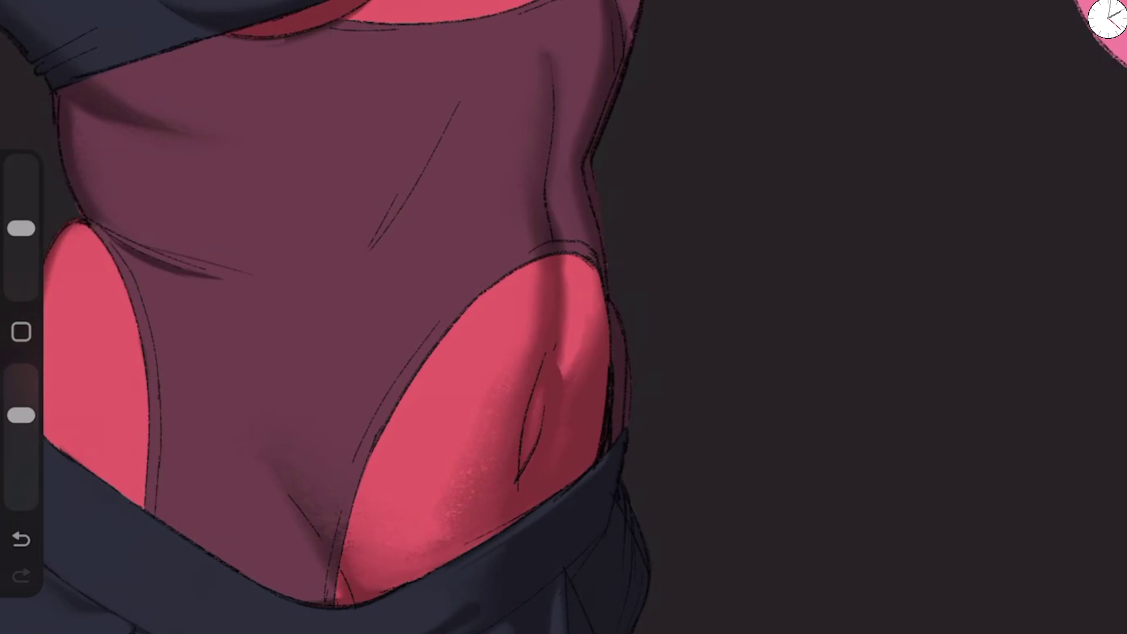
scroll(375, 317, "down", 5)
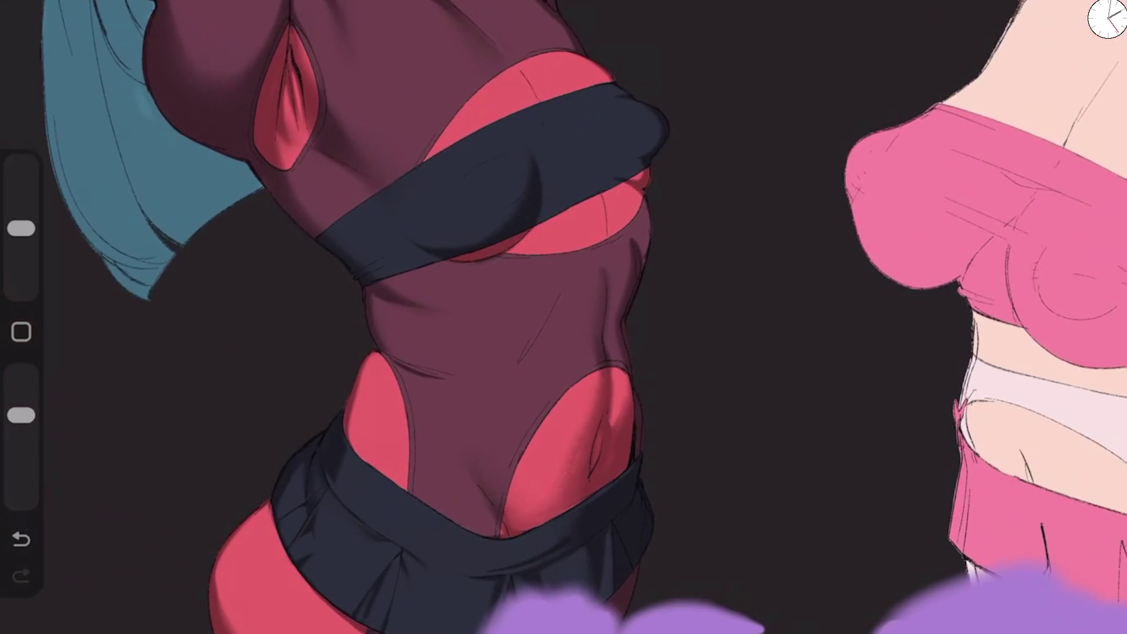
scroll(376, 317, "up", 7)
mouse_move(586, 320)
left_mouse_down()
mouse_move(573, 341)
mouse_move(628, 306)
left_mouse_up()
Step: Raise the Blur blender brush opacity to 73% and brighten the highlight on the pink belly
key("s")
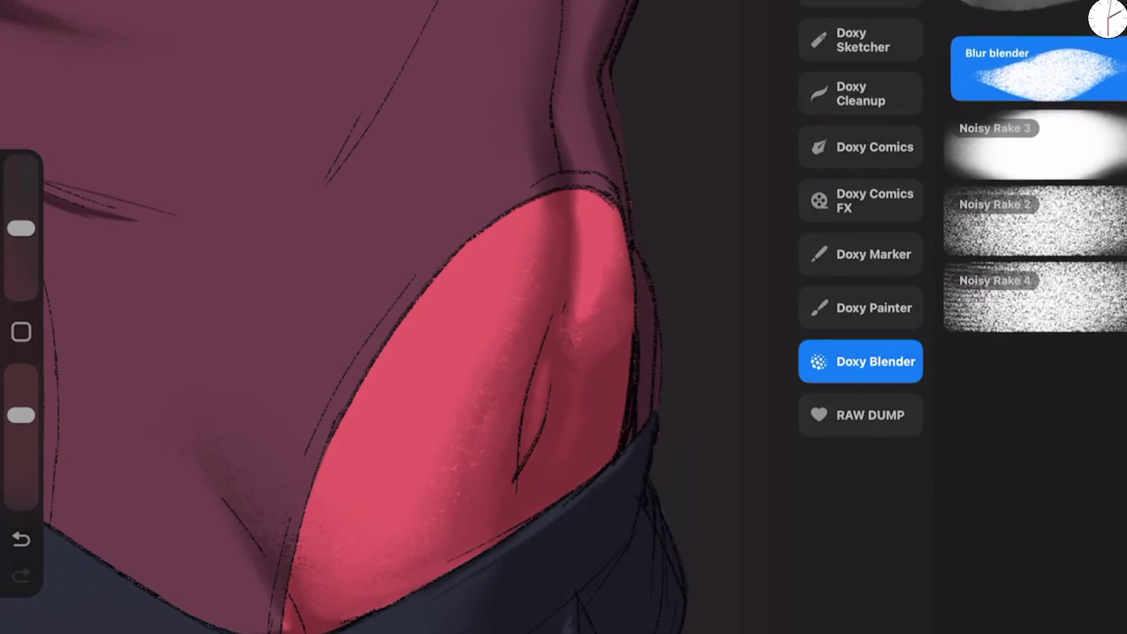
left_click(1033, 85)
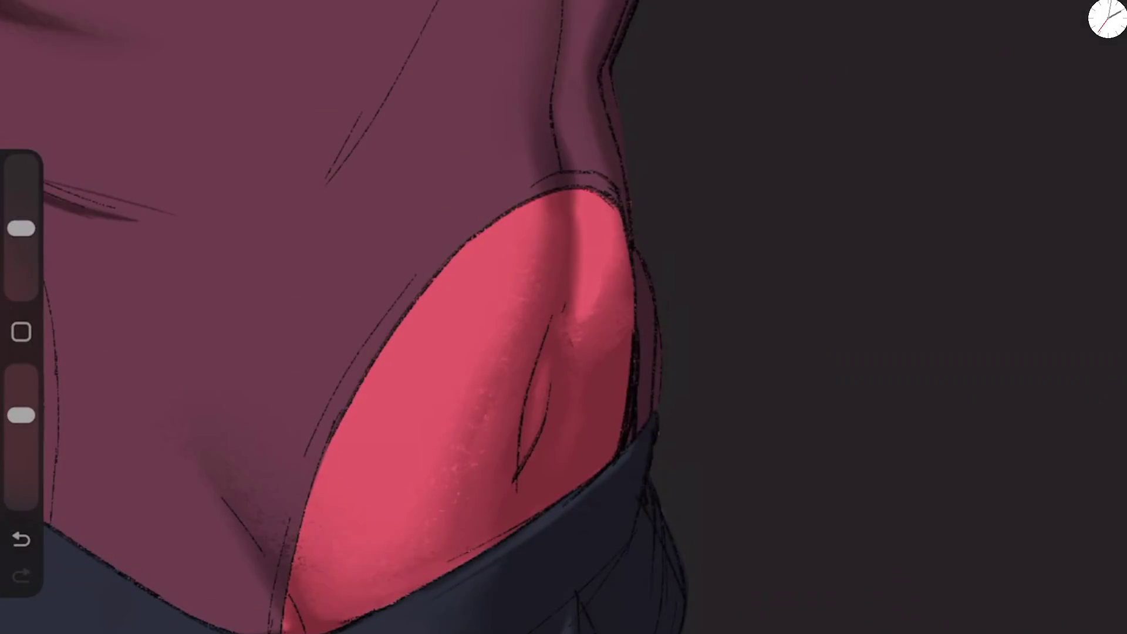
left_click_drag(21, 415, 22, 398)
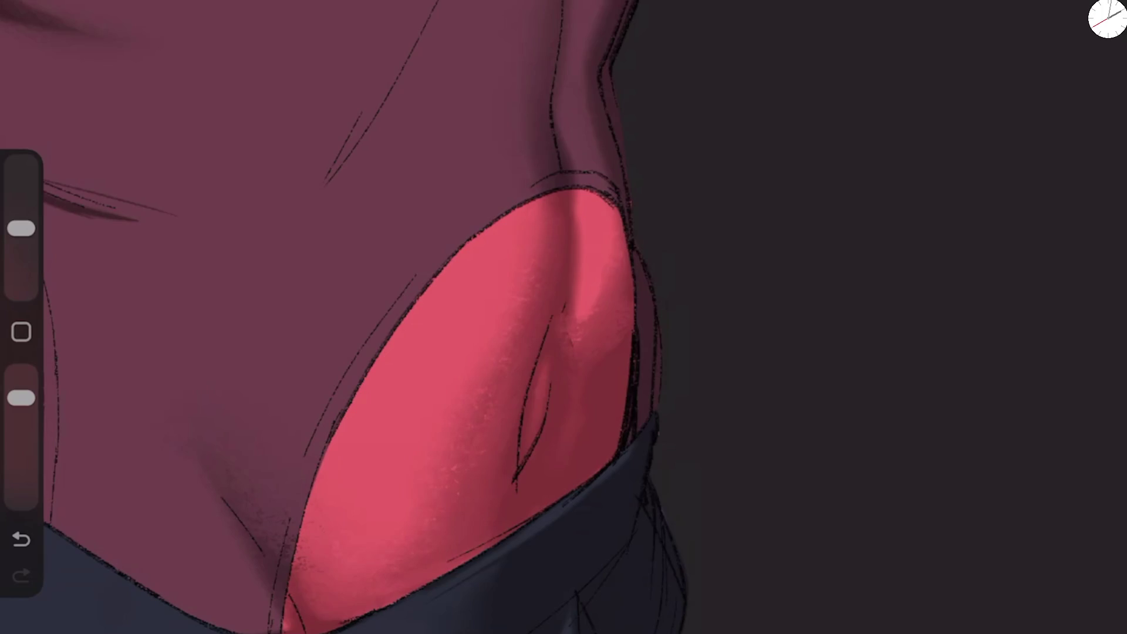
mouse_move(593, 343)
left_mouse_down()
mouse_move(577, 354)
mouse_move(581, 376)
left_mouse_up()
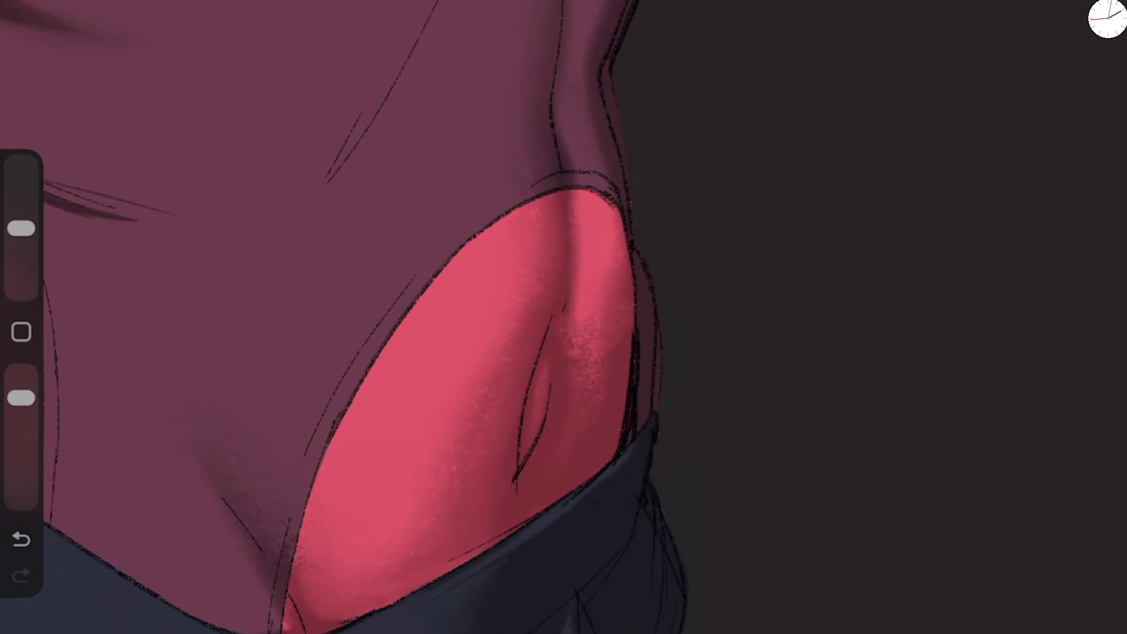
scroll(411, 317, "down", 5)
scroll(352, 317, "up", 5)
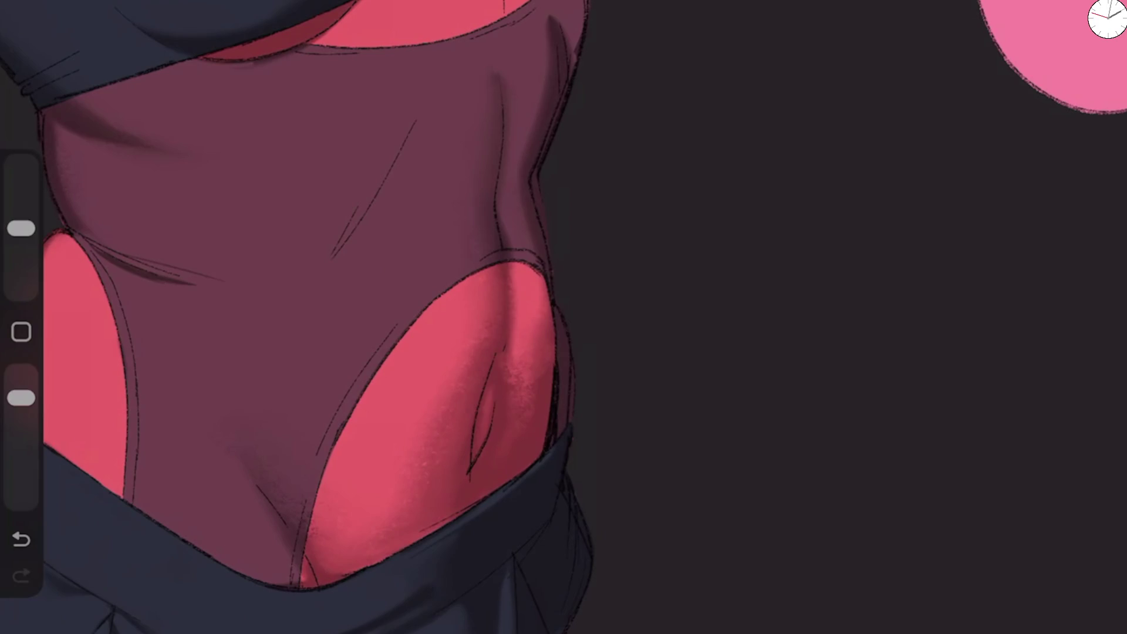
left_click(997, 9)
left_click(763, 352)
Step: Darken a small belly patch, add faint lighter marks, then reopen the blender brush's settings
left_click_drag(525, 317, 531, 336)
scroll(587, 411, "up", 3)
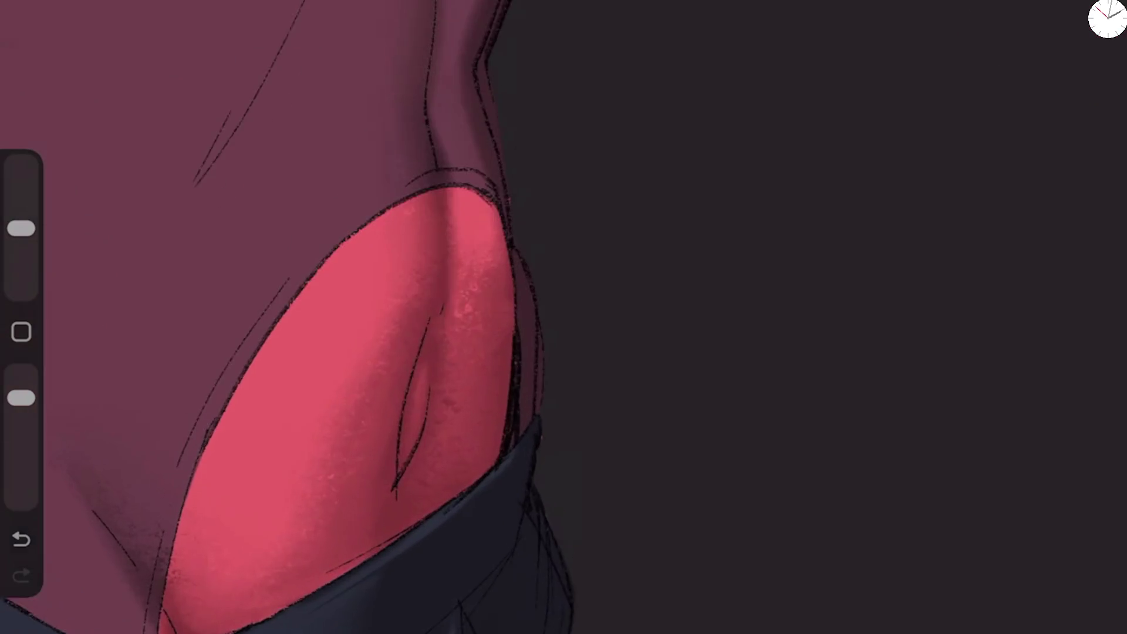
left_click_drag(21, 398, 21, 375)
mouse_move(446, 394)
left_mouse_down()
mouse_move(470, 427)
mouse_move(451, 465)
left_mouse_up()
left_click_drag(422, 399, 411, 499)
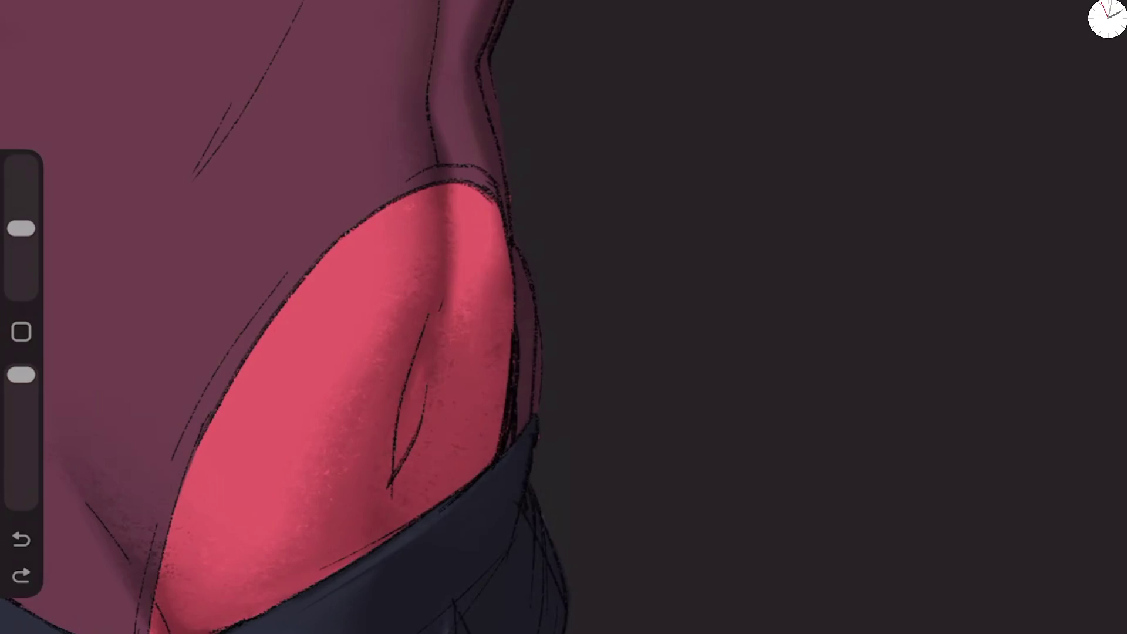
key("ctrl+z")
key("b")
left_click(1038, 86)
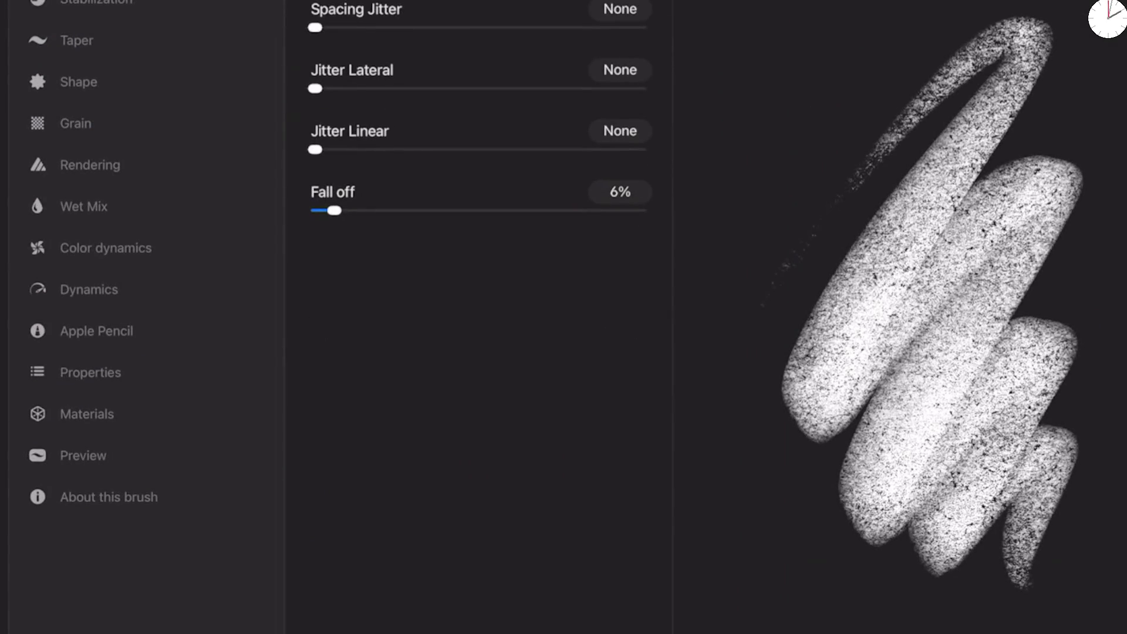
Step: Check the brush's Grain settings, then paint a light vertical highlight down the belly and tone it slightly darker
left_click(75, 123)
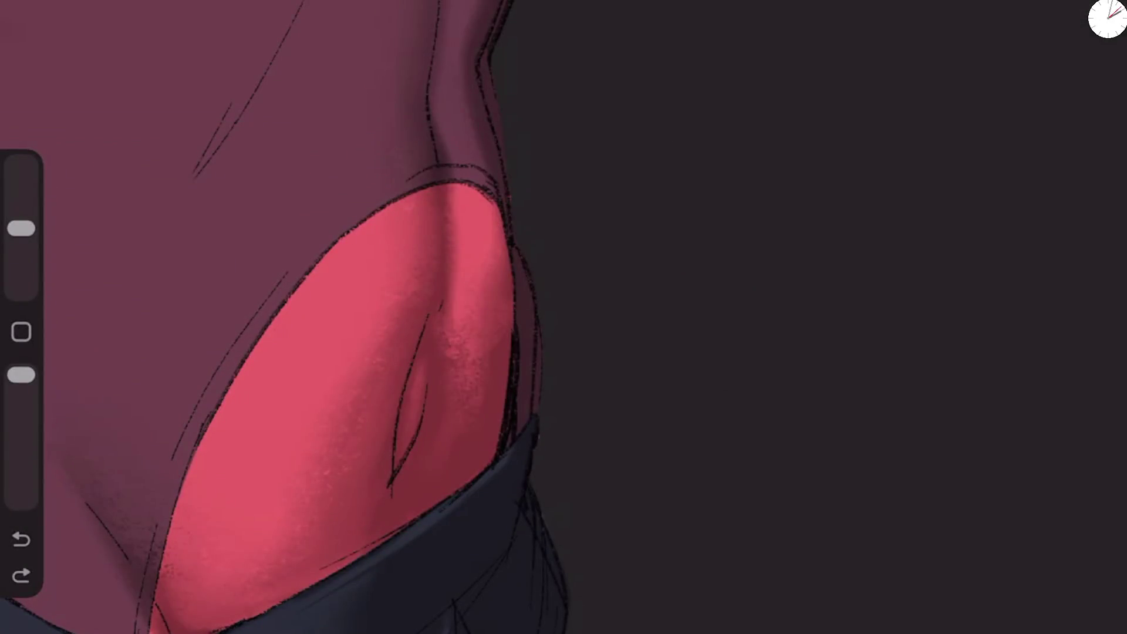
left_click_drag(477, 411, 473, 234)
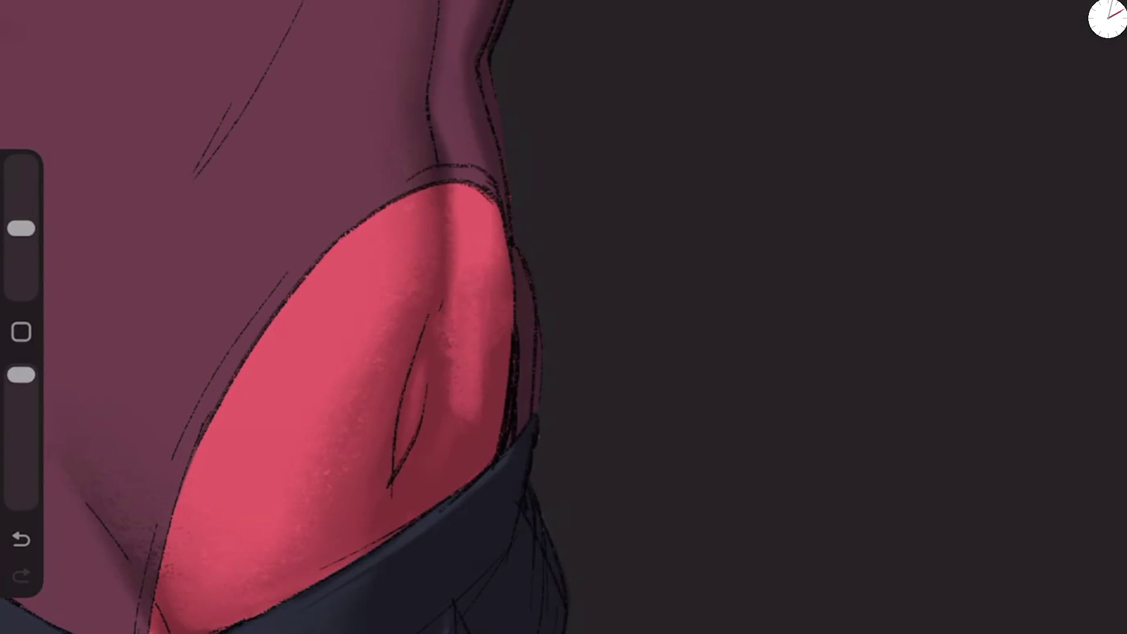
left_click_drag(473, 311, 469, 431)
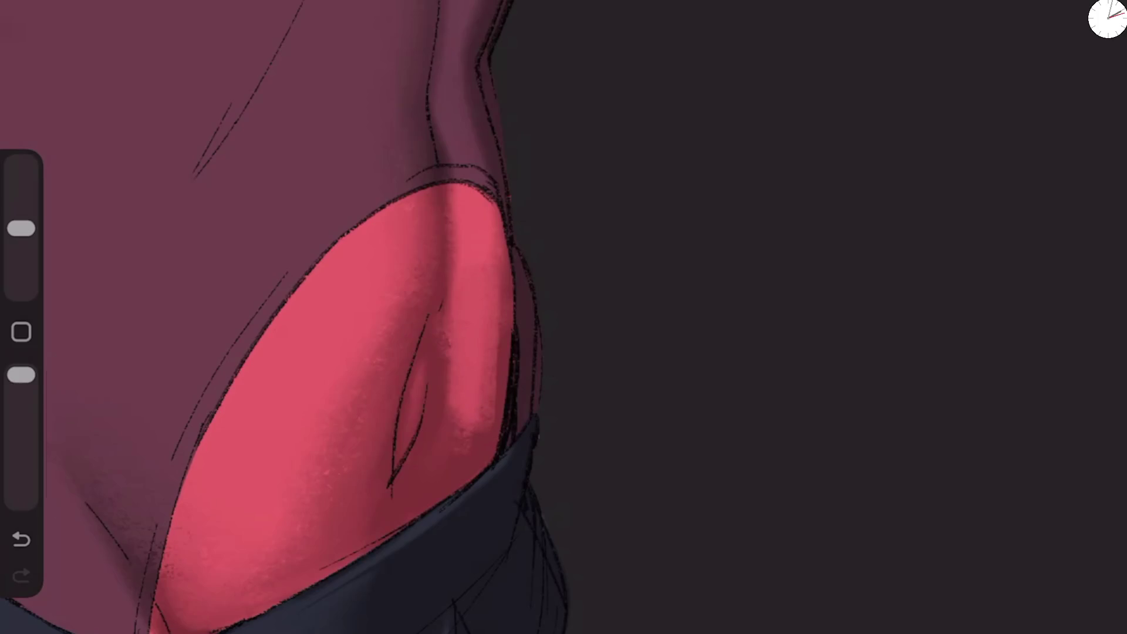
left_click_drag(21, 375, 21, 399)
left_click_drag(471, 426, 474, 343)
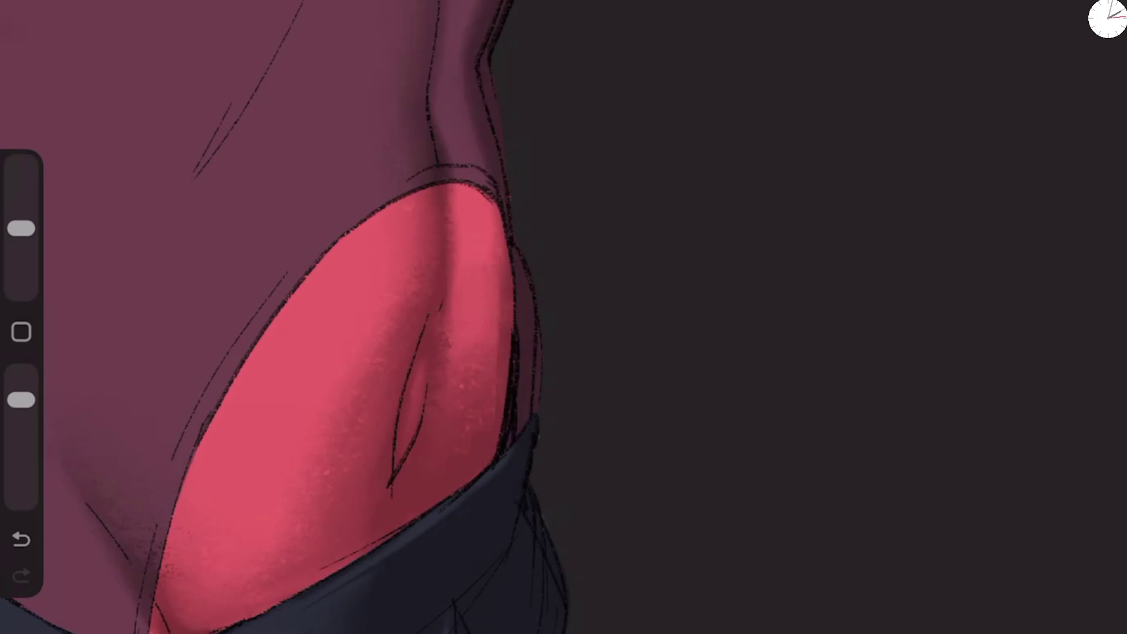
scroll(352, 317, "down", 10)
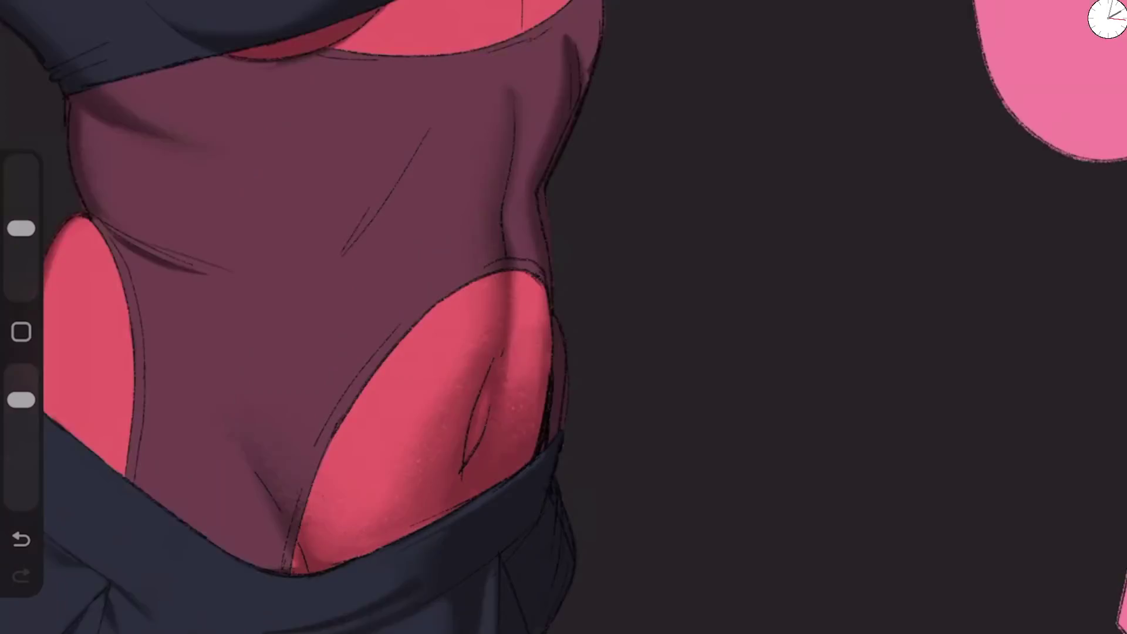
Step: Erase stray dark shading patches on the lower torso and paint light highlights there
scroll(587, 294, "up", 5)
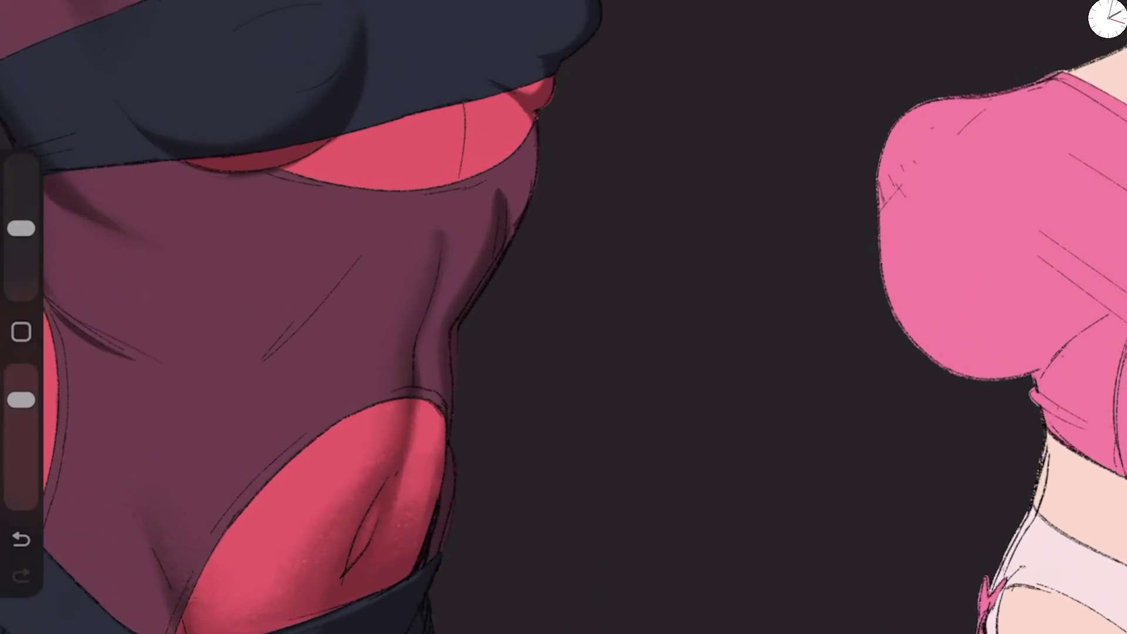
key("e")
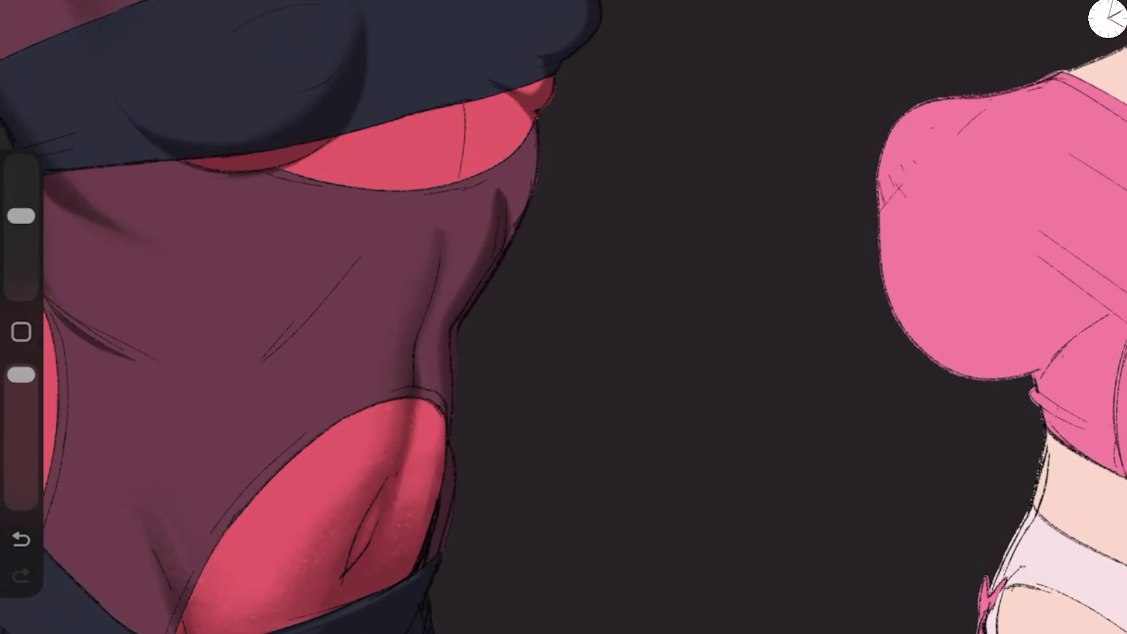
mouse_move(176, 563)
left_mouse_down()
mouse_move(161, 631)
mouse_move(370, 469)
left_mouse_up()
left_click_drag(380, 414, 386, 449)
left_click_drag(418, 369, 416, 416)
mouse_move(415, 486)
left_mouse_down()
mouse_move(405, 512)
mouse_move(417, 504)
left_mouse_up()
left_click_drag(433, 464, 390, 551)
left_click_drag(422, 510, 392, 553)
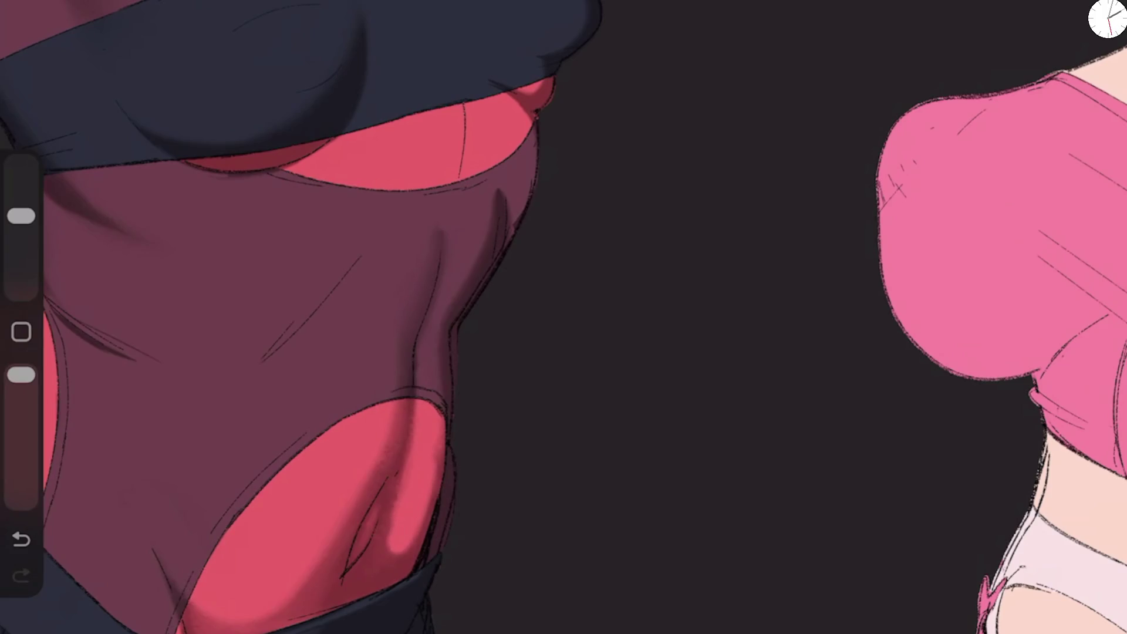
Step: Rework the lower torso highlight, brightening over the dark shading with a small bright accent
left_click_drag(21, 216, 21, 222)
left_click_drag(425, 487, 390, 548)
left_click_drag(435, 466, 382, 546)
left_click_drag(440, 402, 391, 555)
key("ctrl+z")
left_click_drag(21, 222, 21, 216)
mouse_move(206, 631)
left_mouse_down()
mouse_move(293, 601)
mouse_move(364, 476)
left_mouse_up()
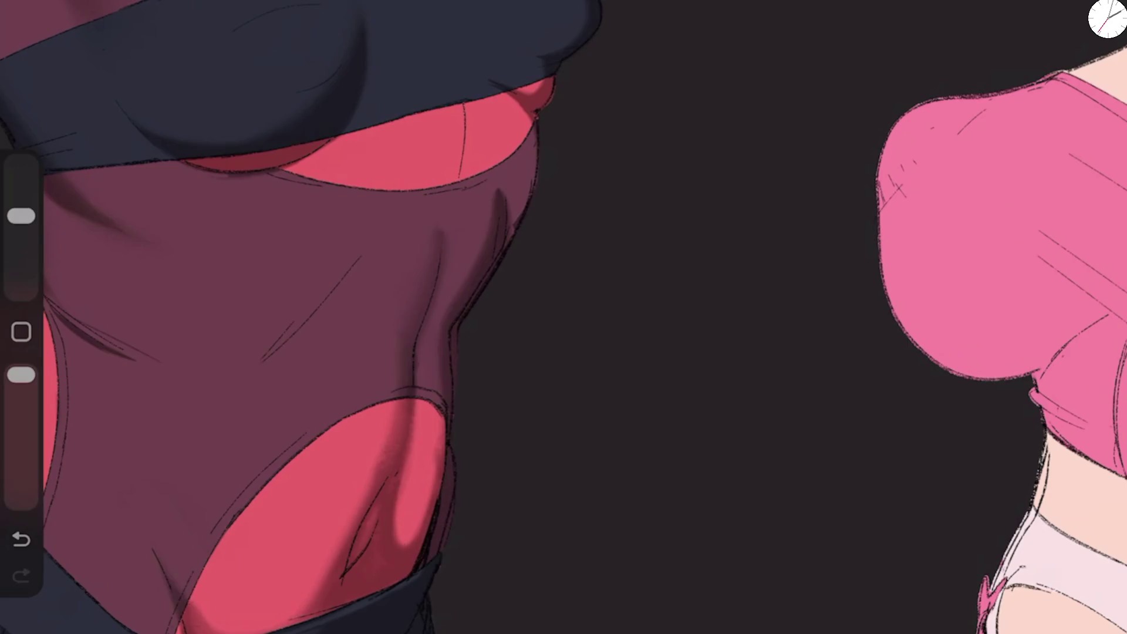
left_click_drag(394, 519, 371, 573)
mouse_move(406, 539)
left_mouse_down()
mouse_move(361, 592)
mouse_move(379, 588)
left_mouse_up()
left_click_drag(422, 522, 418, 534)
Step: With a slightly smaller brush, paint darker shading along the lower torso
left_click_drag(21, 216, 21, 222)
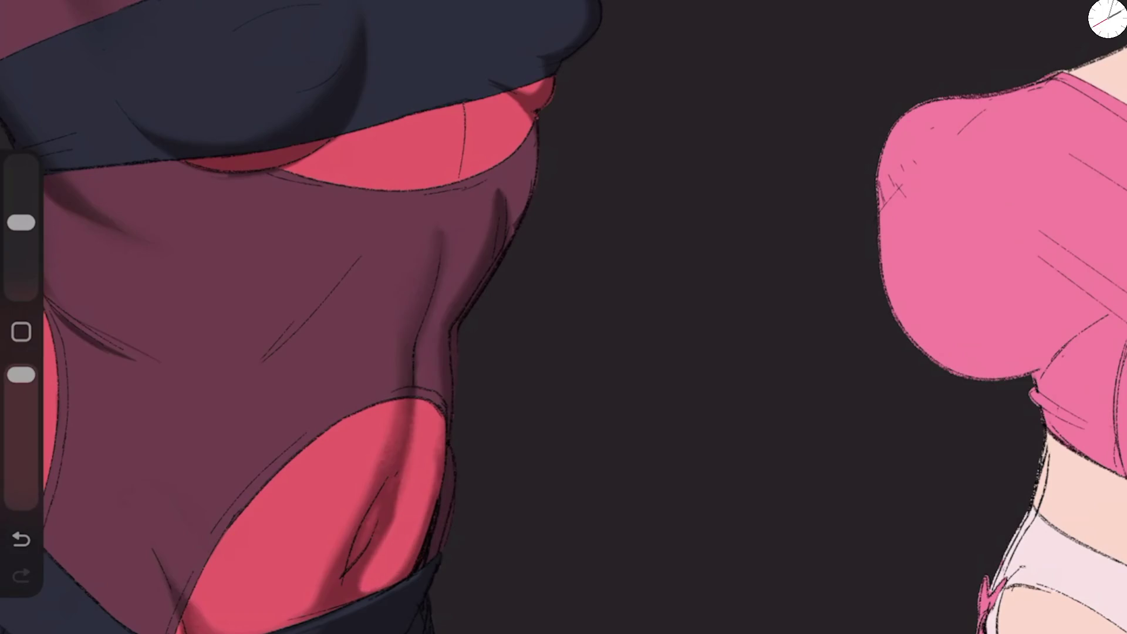
left_click_drag(401, 468, 400, 492)
left_click_drag(374, 550, 359, 592)
left_click_drag(367, 586, 363, 594)
left_click_drag(418, 542, 368, 594)
left_click_drag(437, 471, 406, 559)
left_click_drag(444, 415, 428, 483)
Step: Darken the maroon torso's right edge and the red cut-out's edge, then lower the brush opacity
mouse_move(438, 352)
left_mouse_down()
mouse_move(466, 280)
mouse_move(532, 187)
mouse_move(493, 196)
left_mouse_up()
left_click_drag(479, 253, 442, 300)
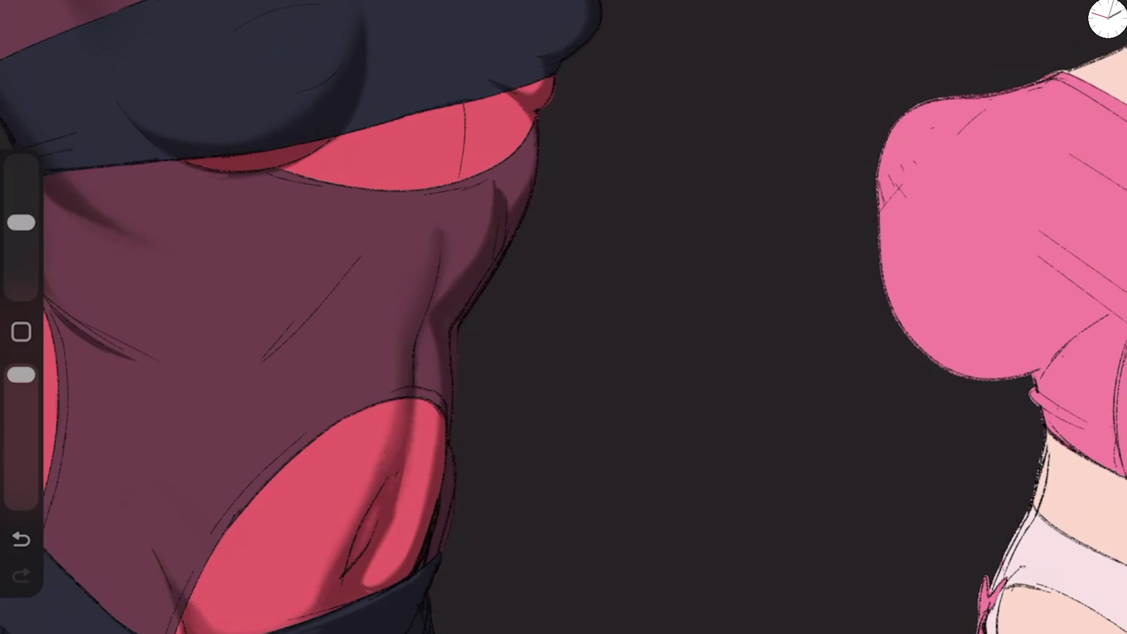
left_click_drag(439, 416, 420, 522)
left_click_drag(434, 324, 387, 439)
left_click_drag(425, 300, 376, 381)
left_click_drag(442, 218, 394, 309)
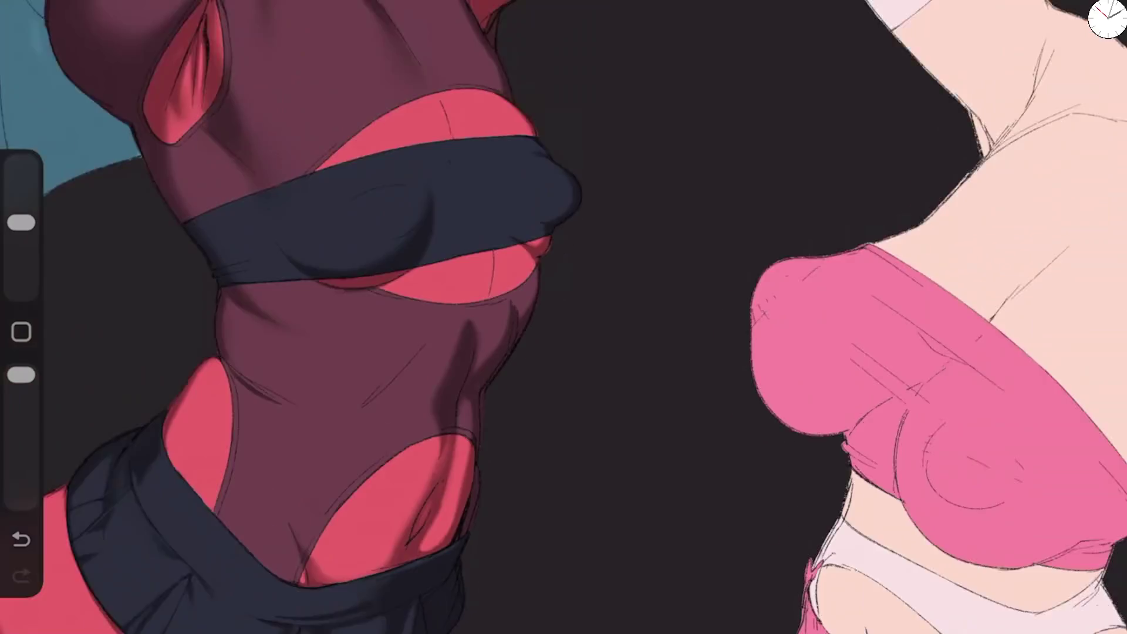
scroll(564, 317, "up", 3)
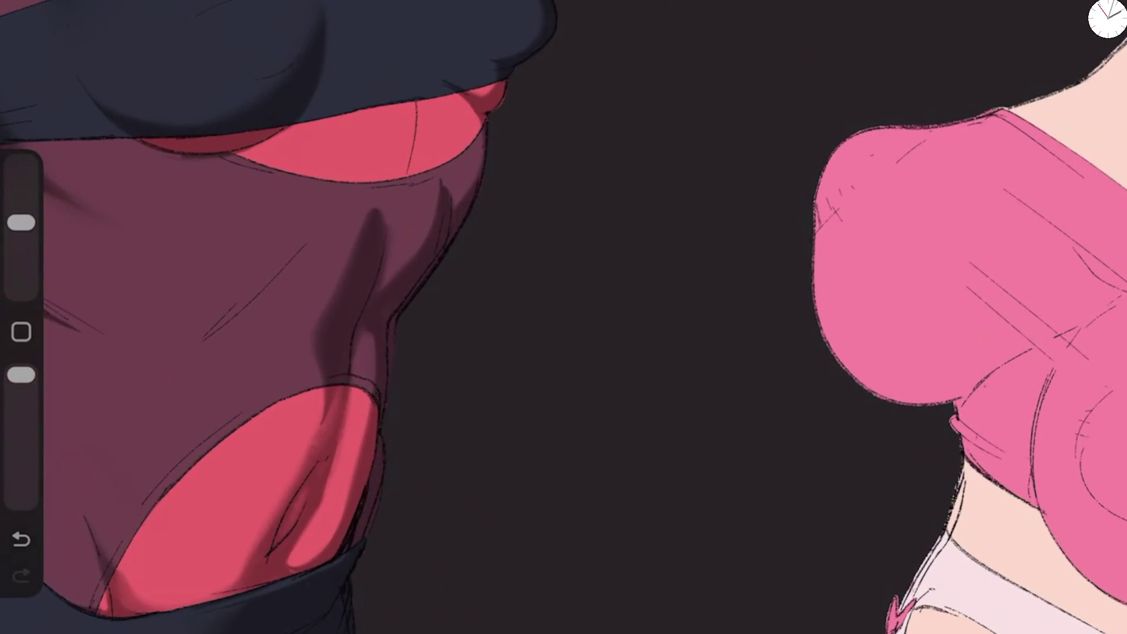
left_click_drag(21, 375, 21, 400)
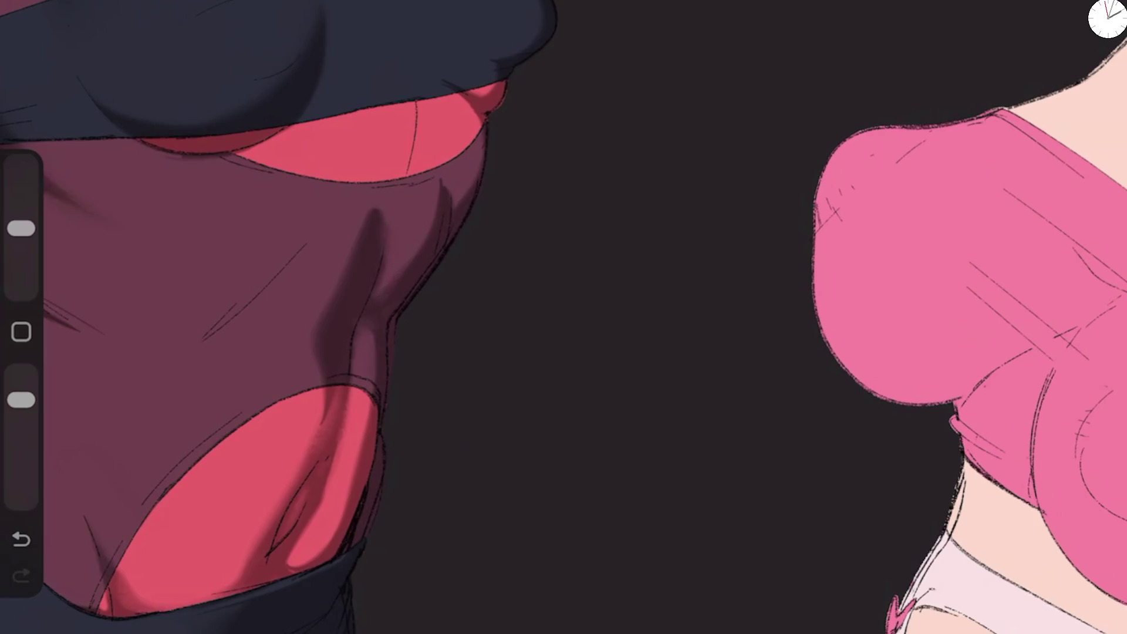
Step: Switch to the Noisy Rake 2 brush at 76% opacity and flip the canvas horizontally
left_click(1033, 234)
left_click(1033, 168)
left_click_drag(21, 375, 21, 410)
left_click(24, 6)
left_click(124, 339)
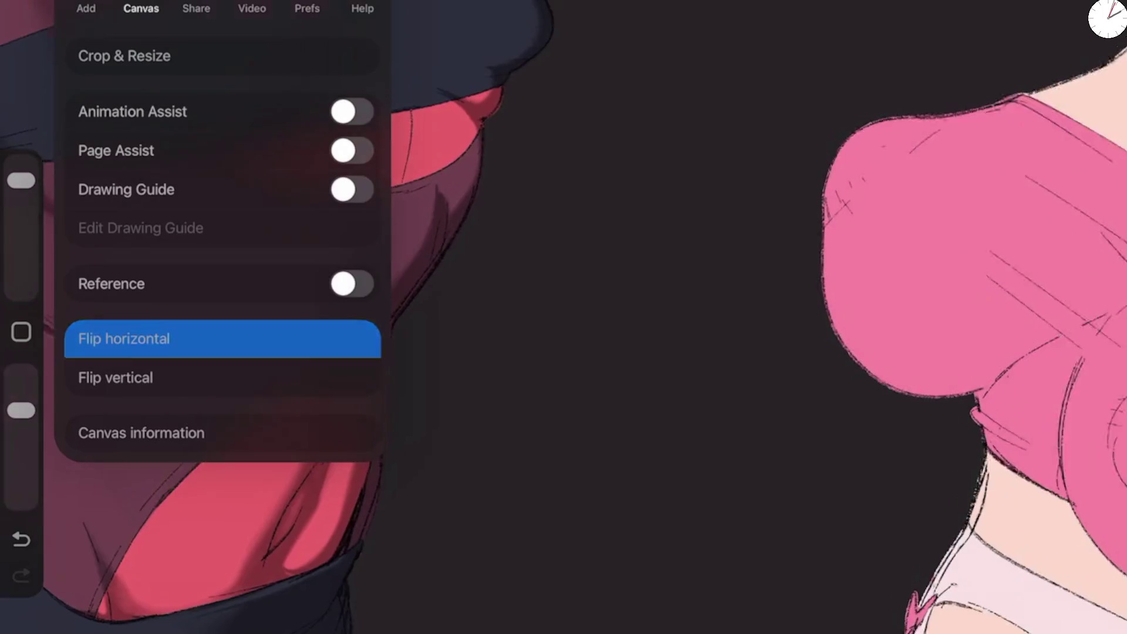
left_click(587, 317)
left_click_drag(763, 317, 440, 271)
Step: Paint a lighter shade up the chest band's edge, softening its dark shadow
left_click_drag(417, 336, 422, 407)
mouse_move(489, 346)
left_mouse_down()
mouse_move(467, 452)
mouse_move(429, 419)
left_mouse_up()
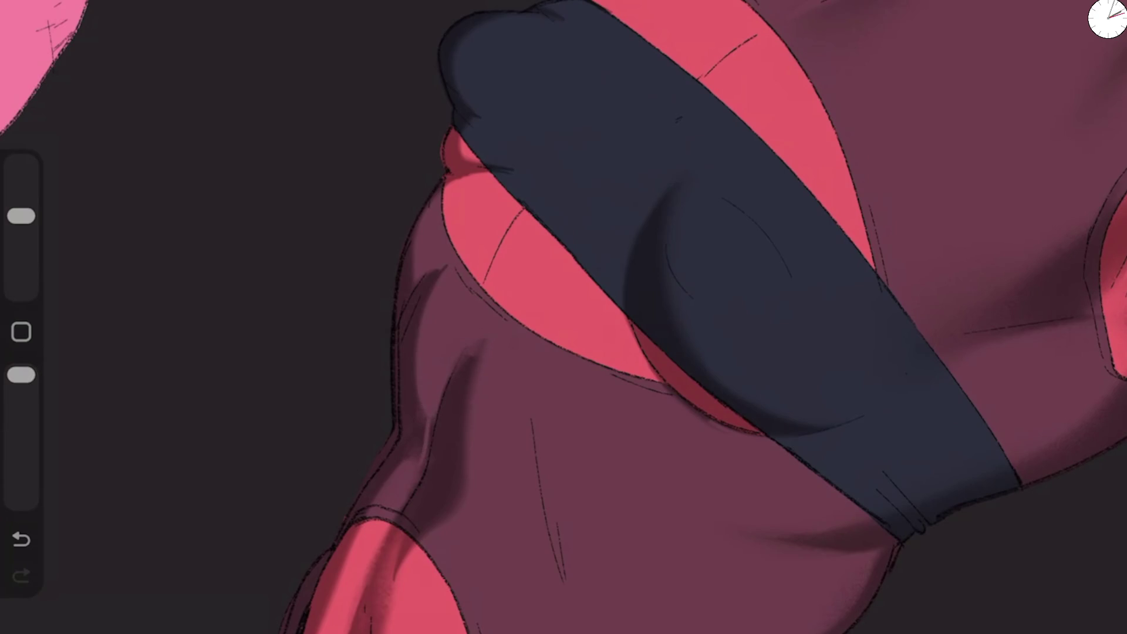
mouse_move(421, 457)
left_mouse_down()
mouse_move(405, 325)
mouse_move(443, 267)
left_mouse_up()
key("ctrl+z")
mouse_move(379, 491)
left_mouse_down()
mouse_move(378, 326)
mouse_move(394, 293)
left_mouse_up()
Step: Darken the chest band's left edge and its fold creases with shading
left_click_drag(21, 216, 21, 222)
mouse_move(379, 235)
left_mouse_down()
mouse_move(384, 308)
mouse_move(408, 320)
mouse_move(381, 466)
left_mouse_up()
mouse_move(433, 381)
left_mouse_down()
mouse_move(449, 361)
mouse_move(436, 329)
mouse_move(446, 334)
mouse_move(436, 346)
left_mouse_up()
left_click_drag(447, 304, 443, 313)
mouse_move(483, 236)
left_mouse_down()
mouse_move(444, 305)
mouse_move(492, 236)
left_mouse_up()
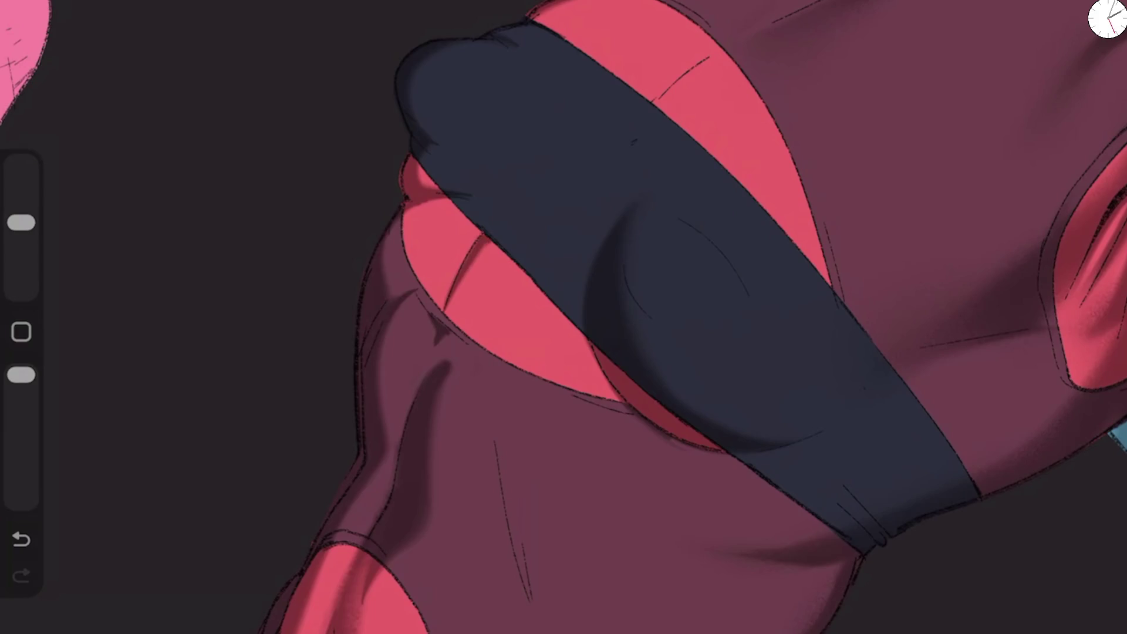
scroll(563, 317, "down", 5)
scroll(646, 499, "up", 5)
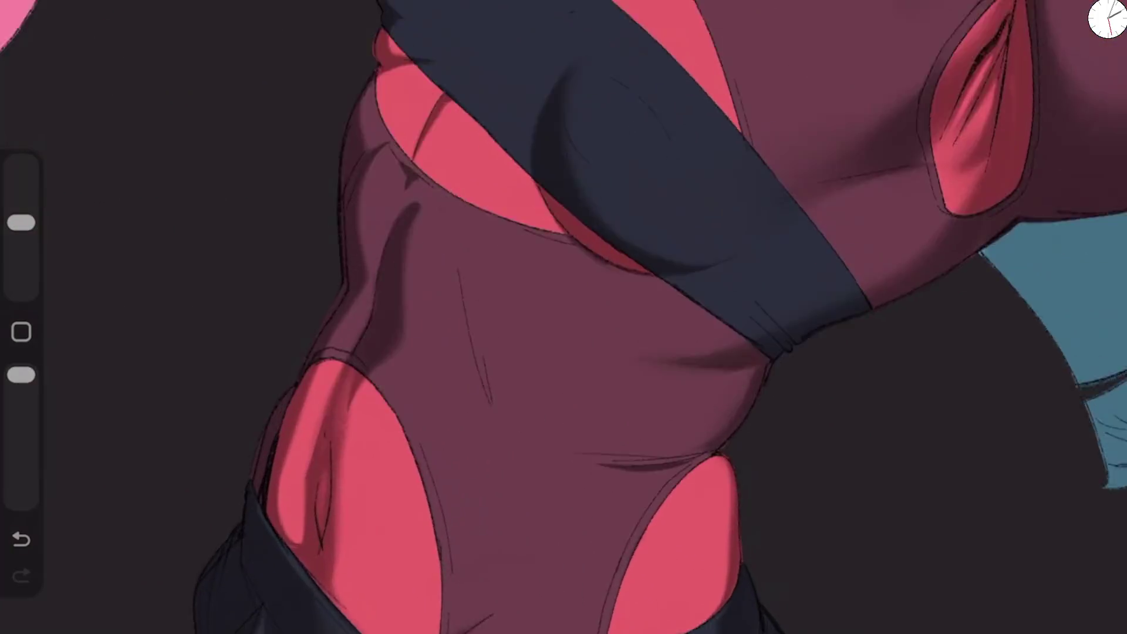
left_click(36, 9)
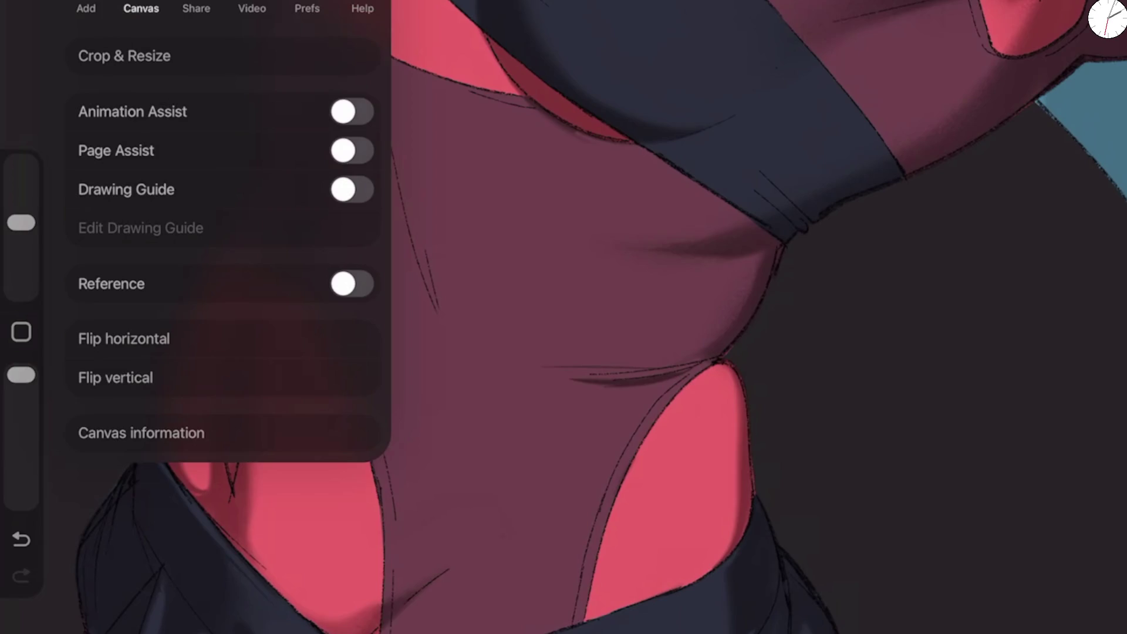
Step: Flip the canvas back and lighten the dark shadow on the torso's right side
left_click(124, 339)
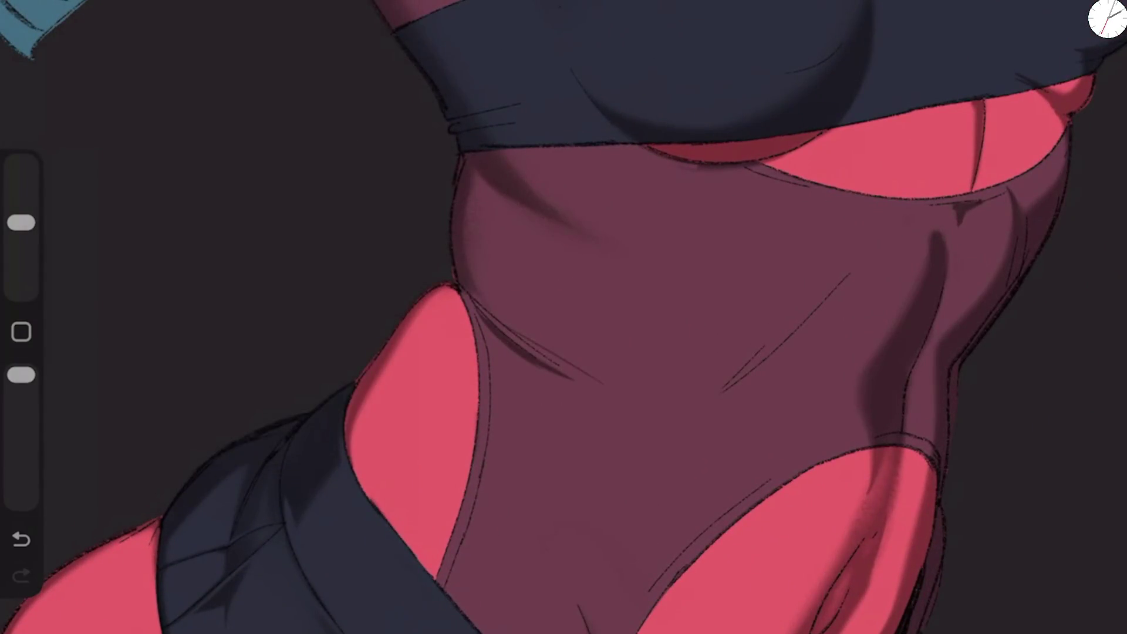
left_click_drag(21, 223, 21, 216)
left_click_drag(907, 303, 865, 411)
left_click_drag(937, 235, 839, 554)
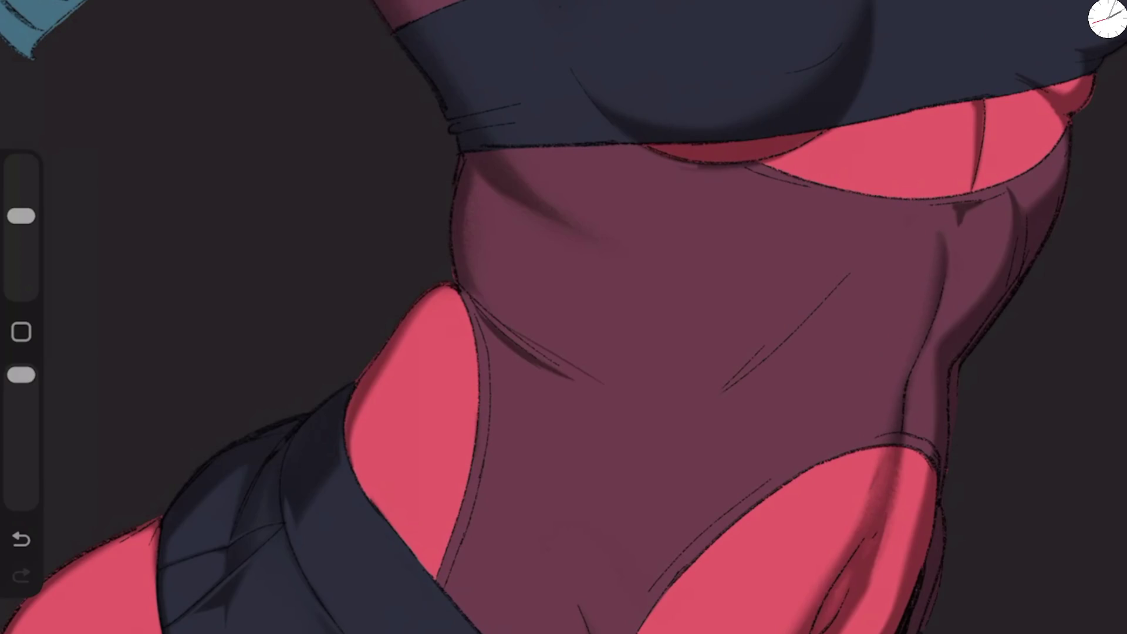
Step: Darken the thigh shading, then soften part of it with the eraser
left_click_drag(21, 216, 21, 222)
left_click_drag(895, 592, 868, 633)
left_click_drag(911, 516, 854, 628)
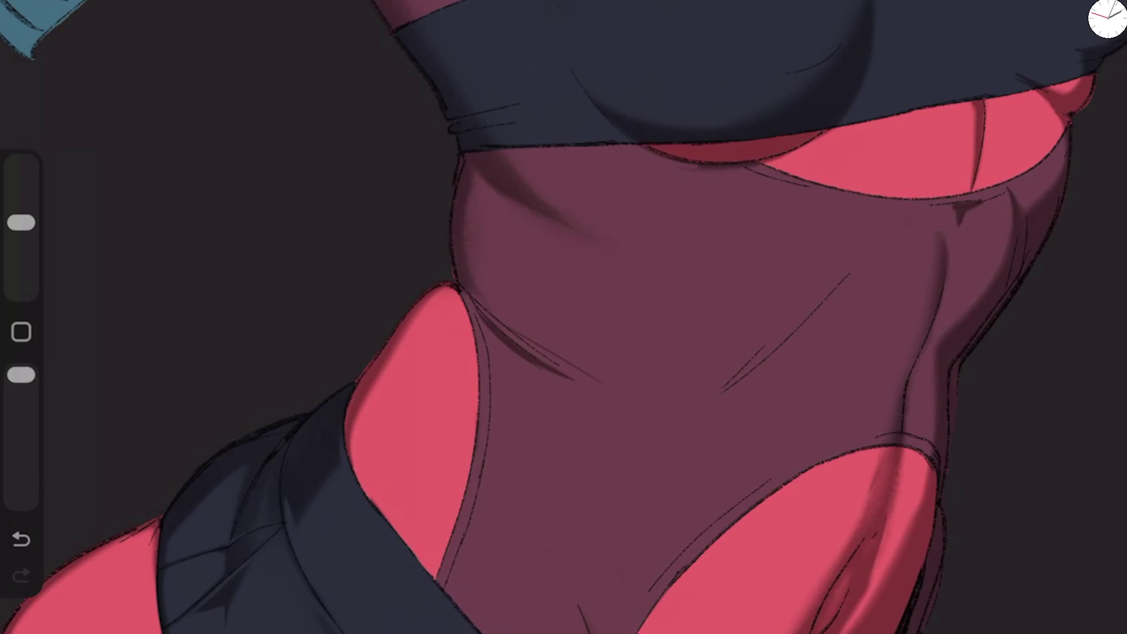
key("ctrl+z")
key("e")
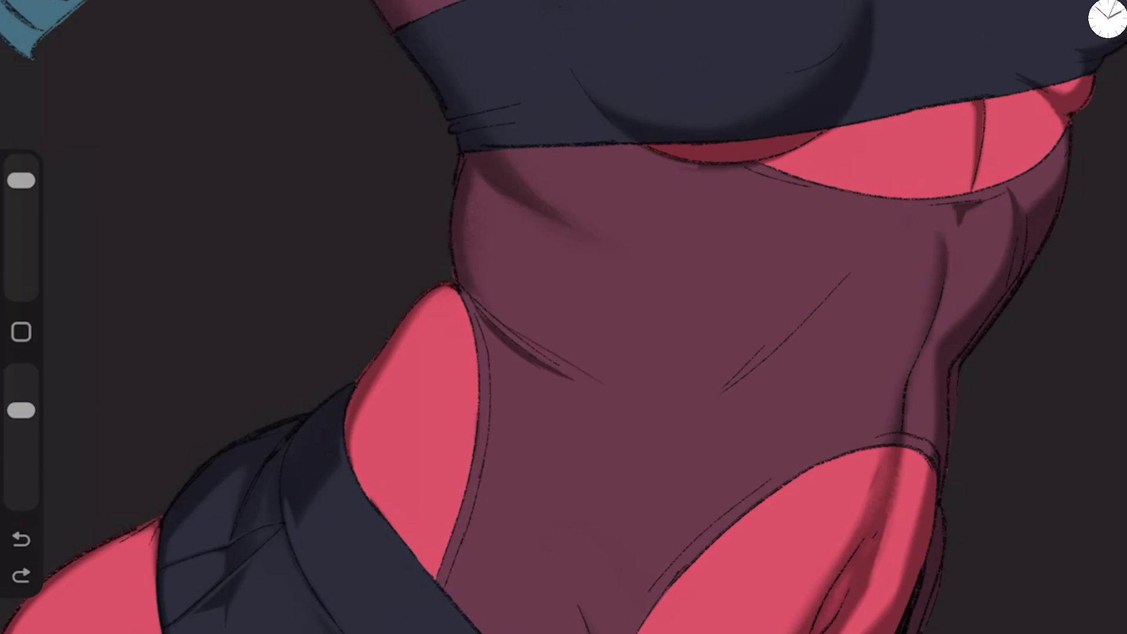
mouse_move(879, 546)
left_mouse_down()
mouse_move(910, 575)
mouse_move(941, 534)
mouse_move(933, 466)
left_mouse_up()
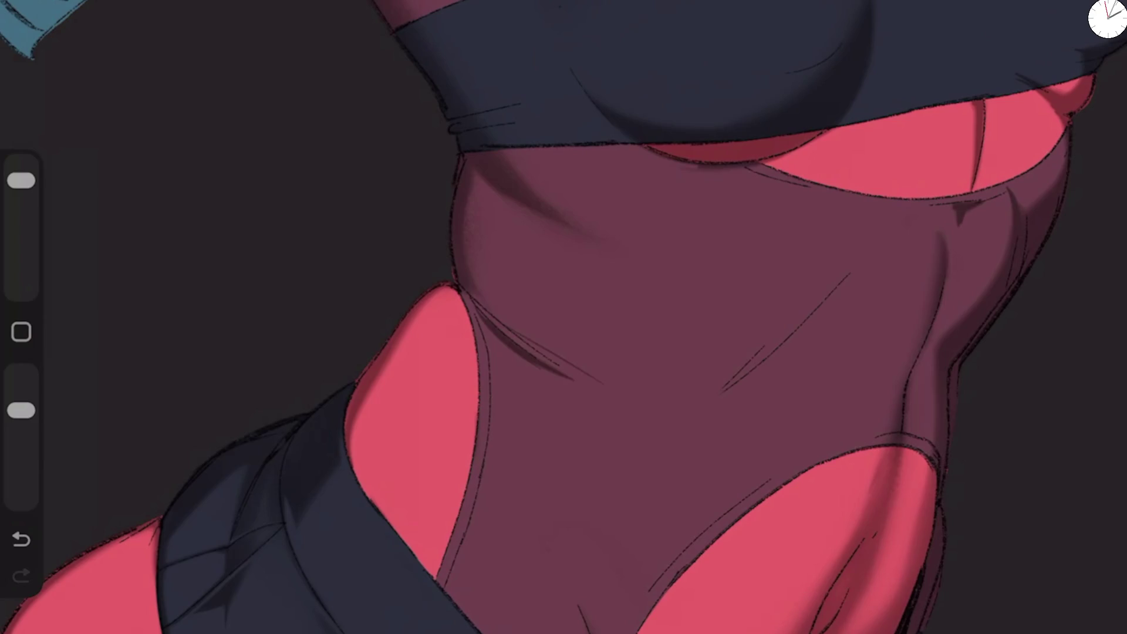
key("b")
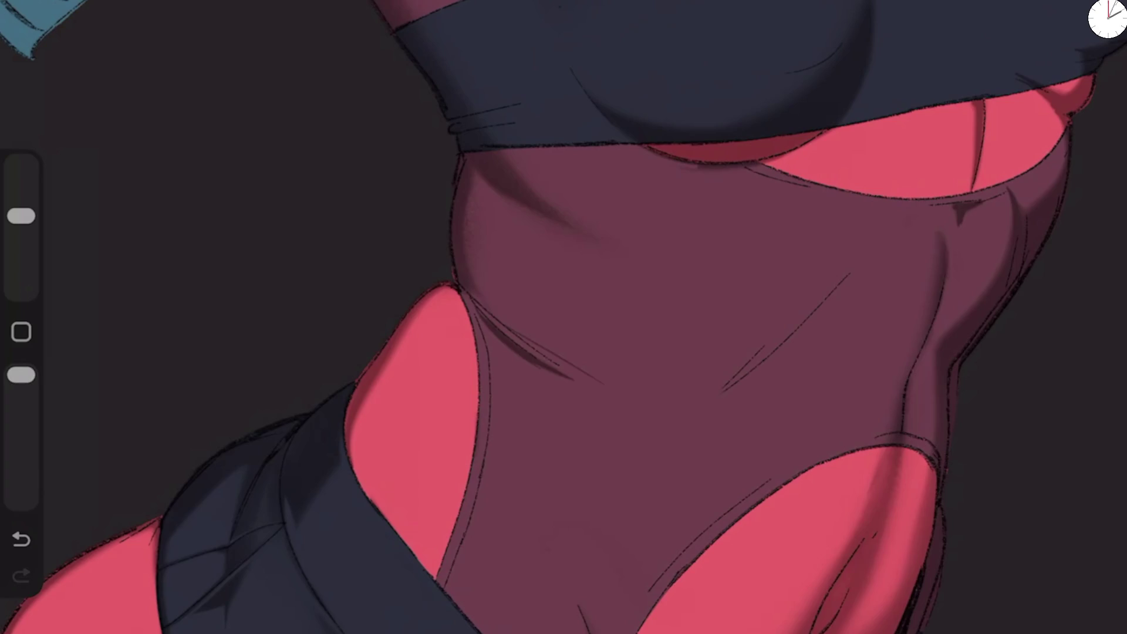
scroll(563, 317, "down", 3)
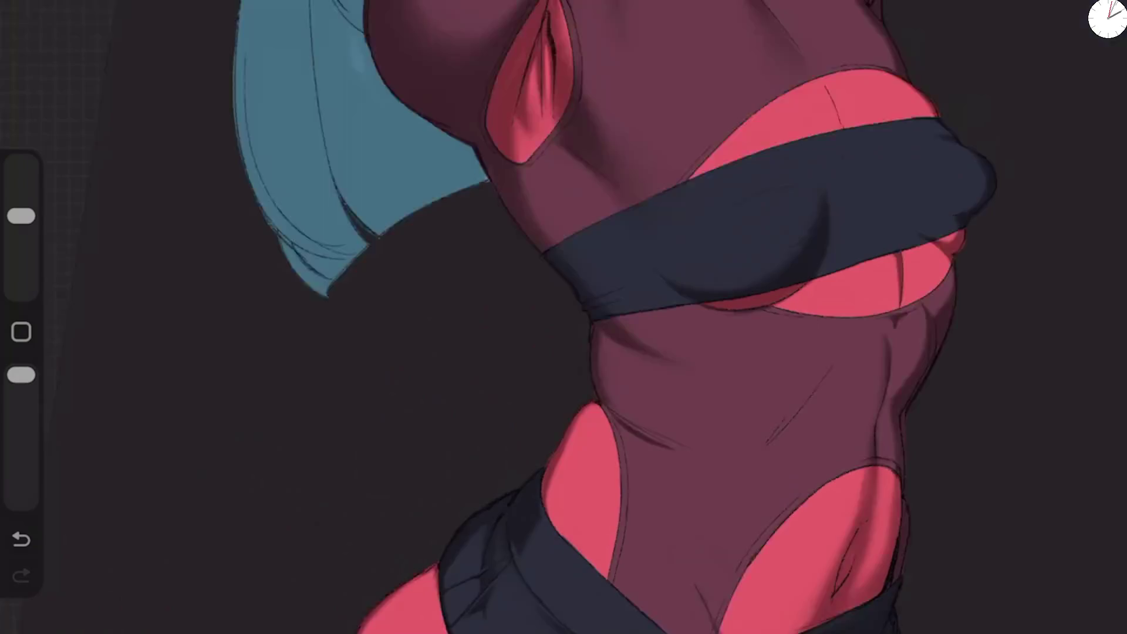
Step: Darken the shading in the crotch crease, undoing the last short stroke
scroll(646, 528, "up", 5)
mouse_move(487, 573)
left_mouse_down()
mouse_move(549, 605)
mouse_move(450, 538)
left_mouse_up()
mouse_move(500, 610)
left_mouse_down()
mouse_move(486, 600)
mouse_move(503, 606)
left_mouse_up()
mouse_move(449, 535)
left_mouse_down()
mouse_move(549, 607)
mouse_move(528, 604)
mouse_move(551, 605)
left_mouse_up()
left_click_drag(21, 216, 21, 223)
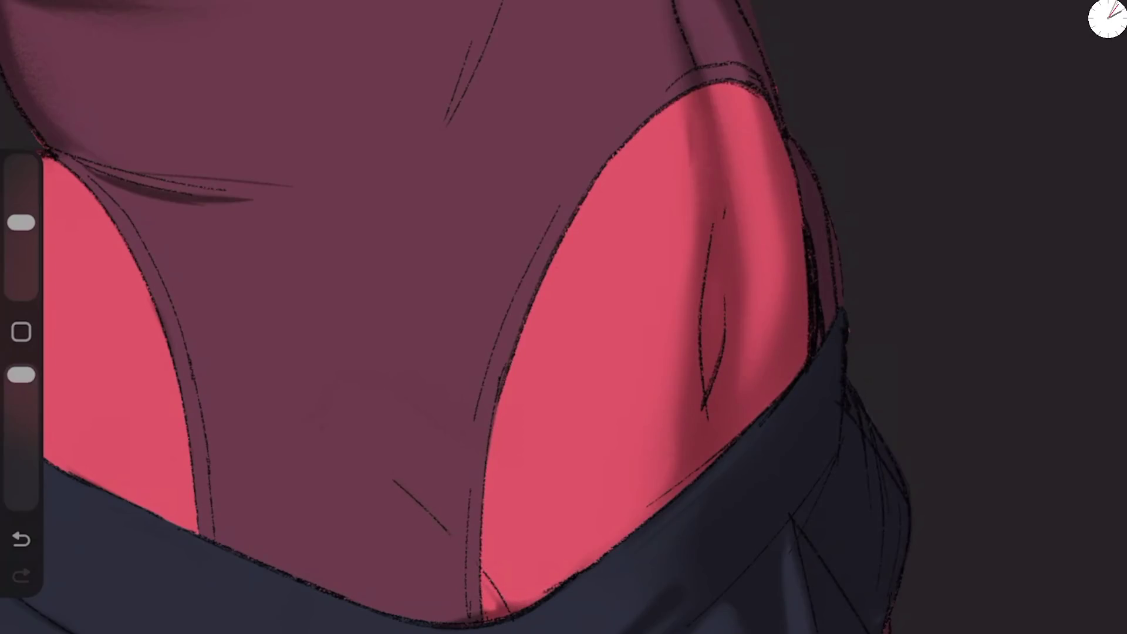
mouse_move(499, 610)
left_mouse_down()
mouse_move(482, 575)
mouse_move(486, 608)
mouse_move(587, 568)
left_mouse_up()
key("ctrl+z")
Step: Try crease shading along the cut-out's lower edge, undo it, and erase the edge shadow
scroll(563, 317, "down", 5)
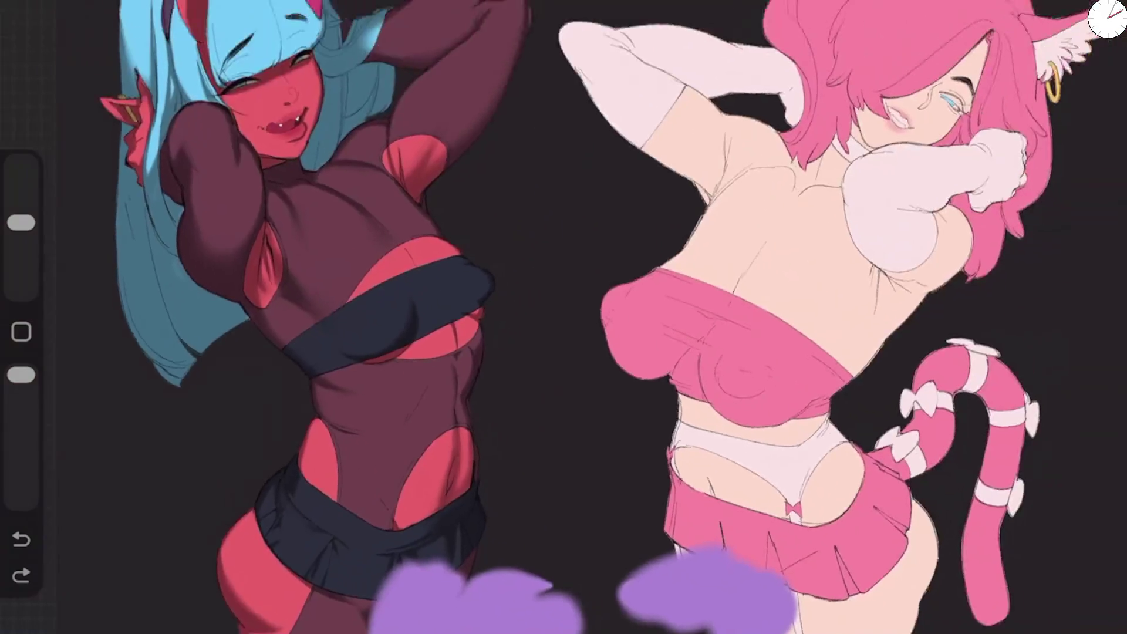
scroll(446, 470, "up", 10)
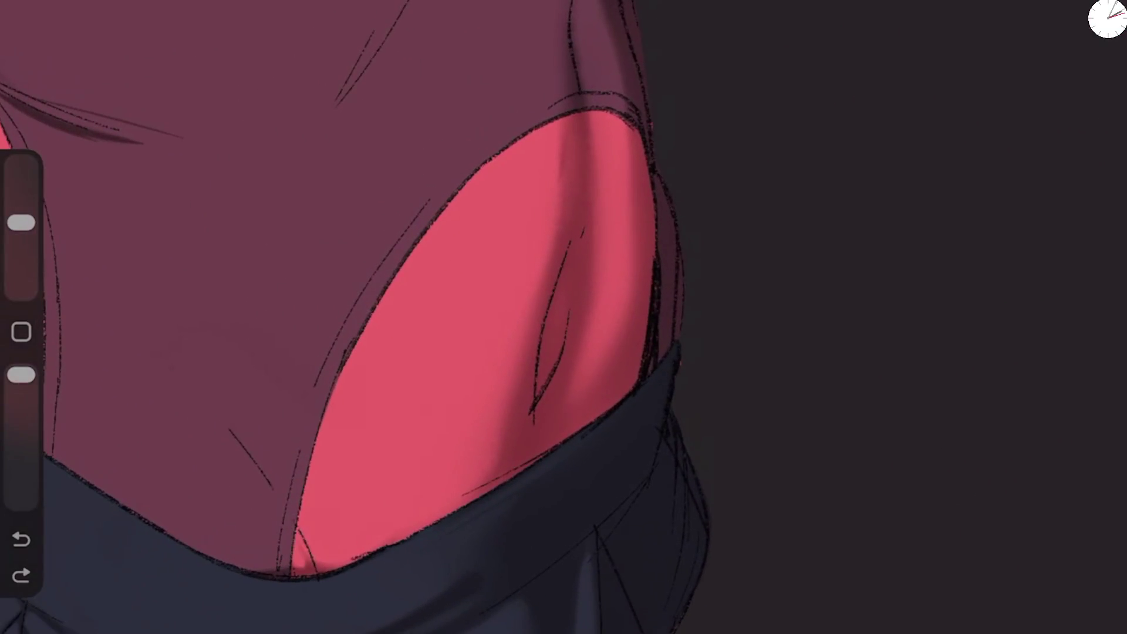
left_click_drag(254, 460, 352, 558)
left_click_drag(21, 222, 21, 215)
key("ctrl+z")
key("ctrl+z")
key("ctrl+z")
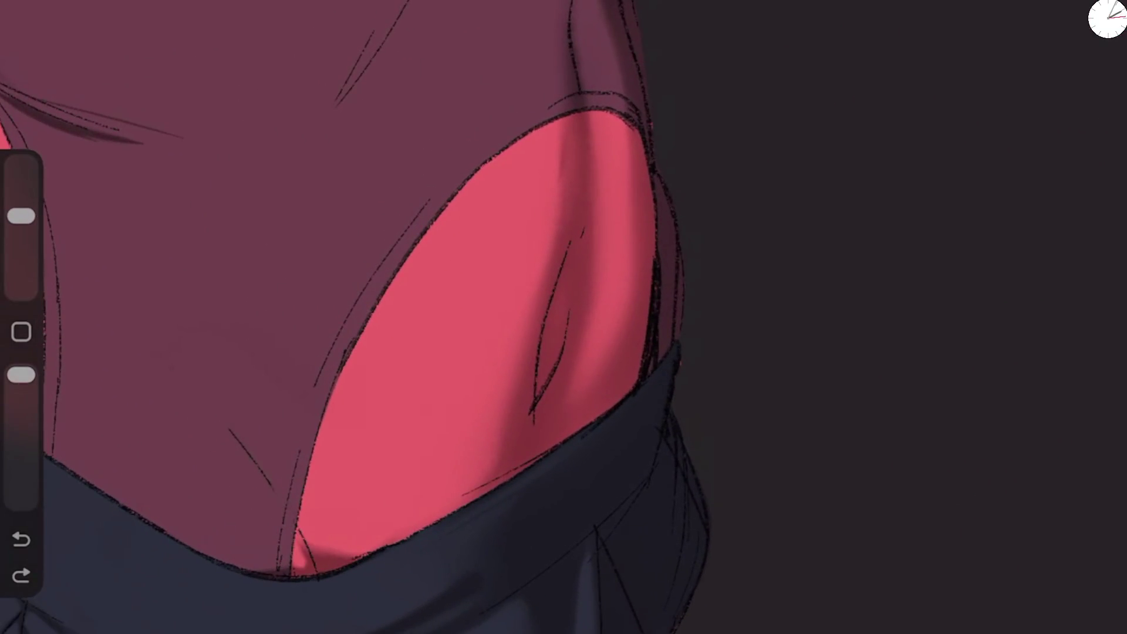
left_click_drag(282, 568, 330, 561)
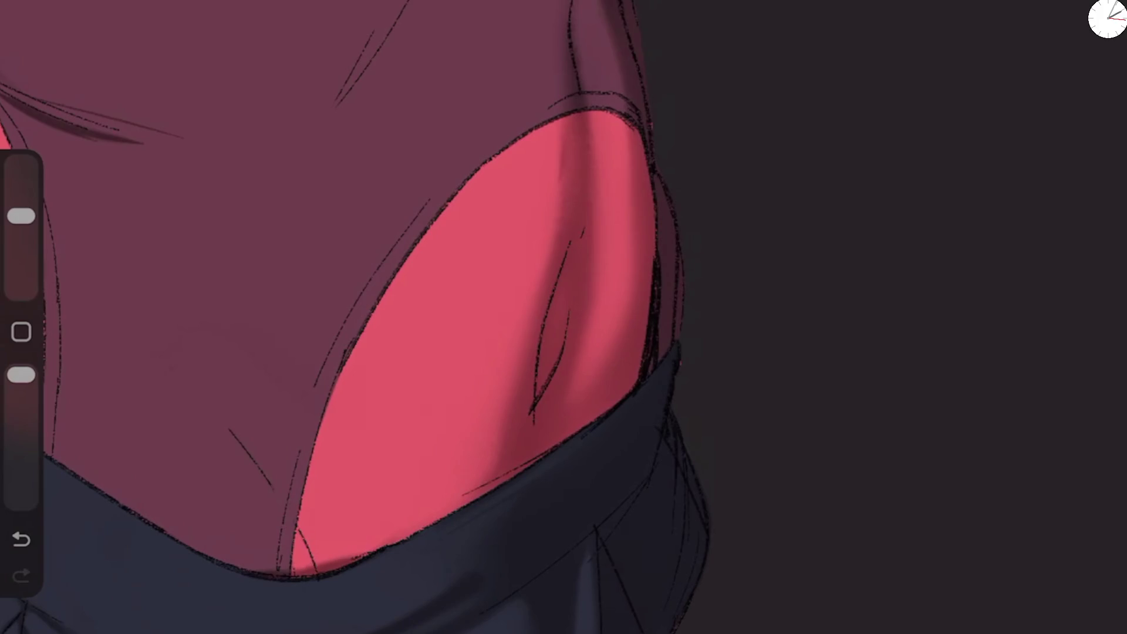
Step: With a smaller brush, shadow the cut-out's lower edge and the fold line beside it
left_click_drag(21, 216, 21, 222)
mouse_move(425, 529)
left_mouse_down()
mouse_move(358, 557)
mouse_move(437, 524)
mouse_move(388, 503)
mouse_move(358, 551)
mouse_move(440, 515)
left_mouse_up()
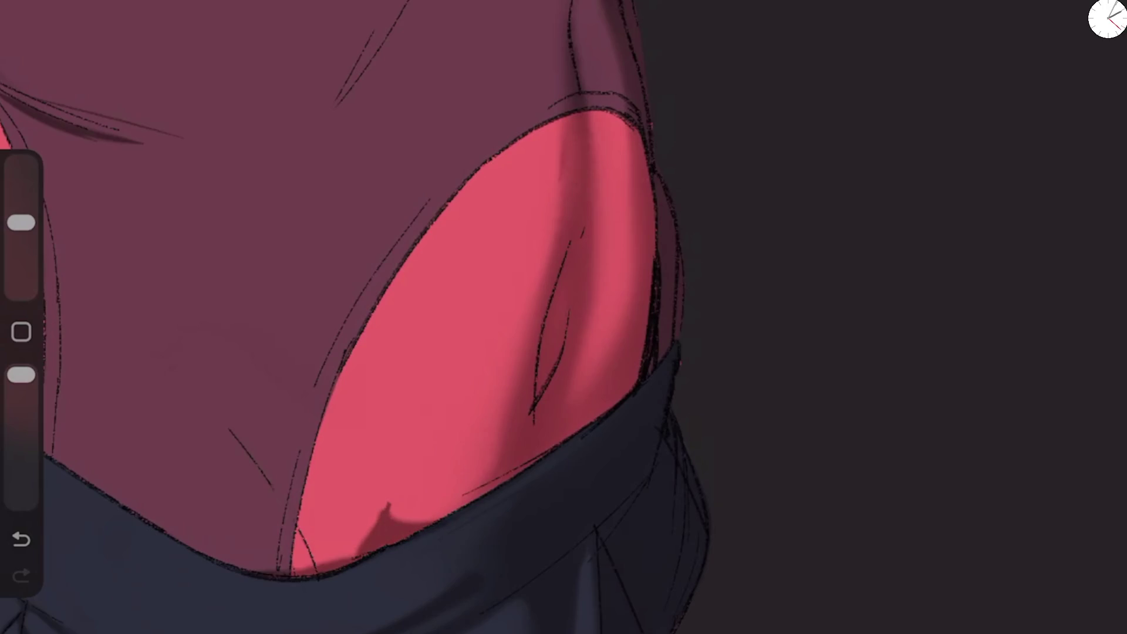
mouse_move(311, 564)
left_mouse_down()
mouse_move(284, 496)
mouse_move(287, 545)
left_mouse_up()
left_click_drag(312, 405, 288, 499)
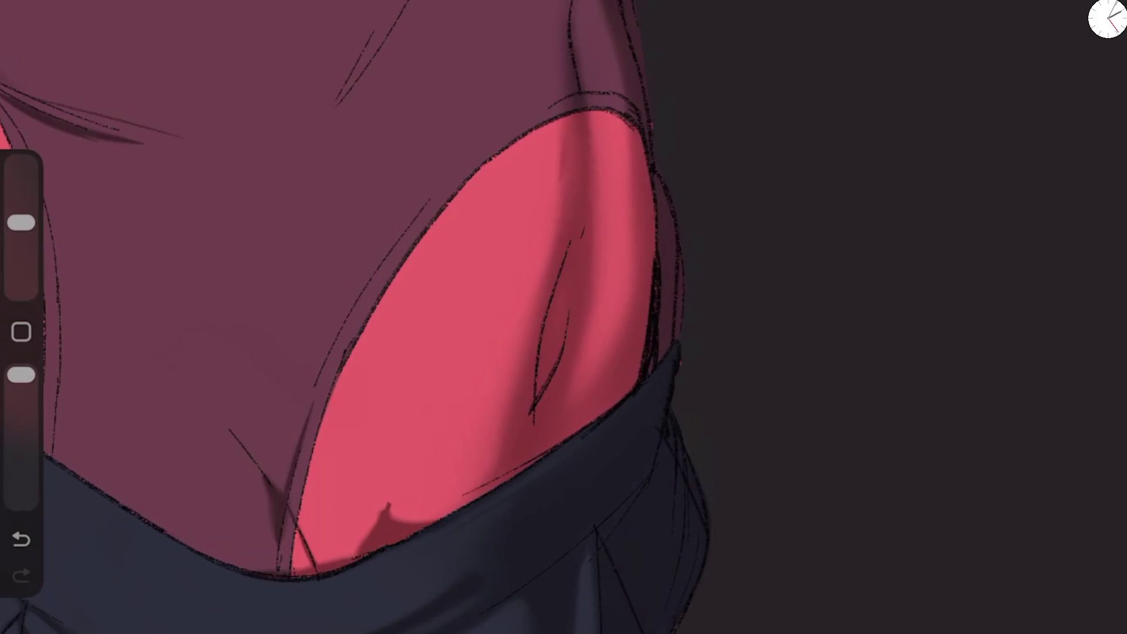
left_click_drag(21, 222, 21, 216)
left_click_drag(308, 531, 331, 567)
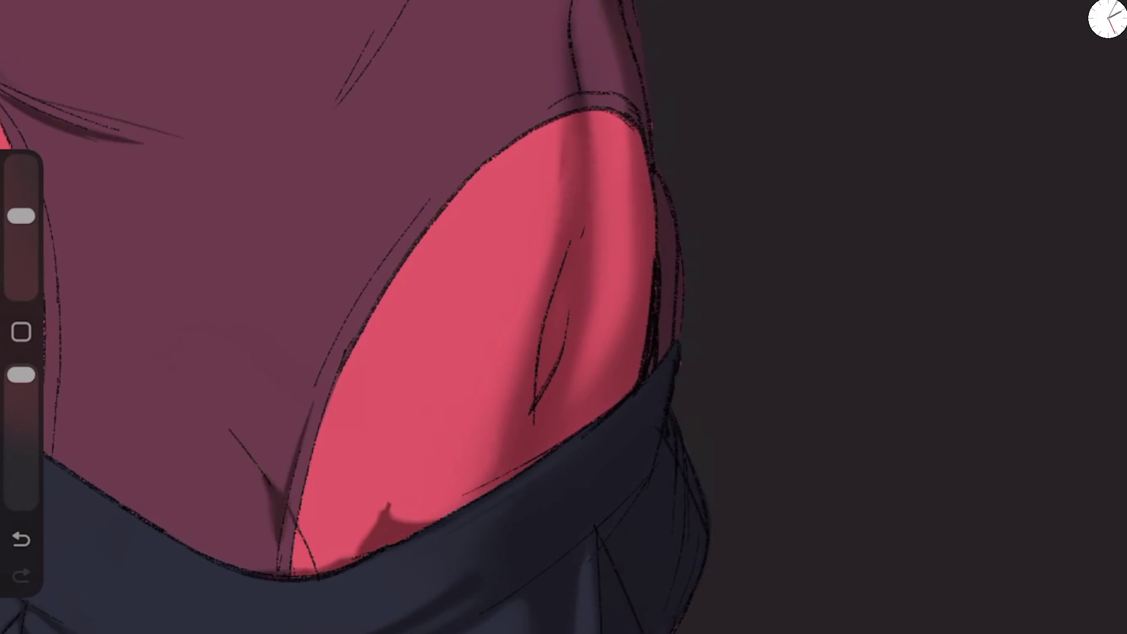
Step: Reshape and soften the shadow bump at the cut-out's bottom, varying brush size and opacity
left_click_drag(21, 215, 21, 181)
left_click_drag(22, 374, 21, 409)
mouse_move(370, 540)
left_mouse_down()
mouse_move(390, 558)
mouse_move(393, 511)
left_mouse_up()
left_click_drag(21, 180, 21, 231)
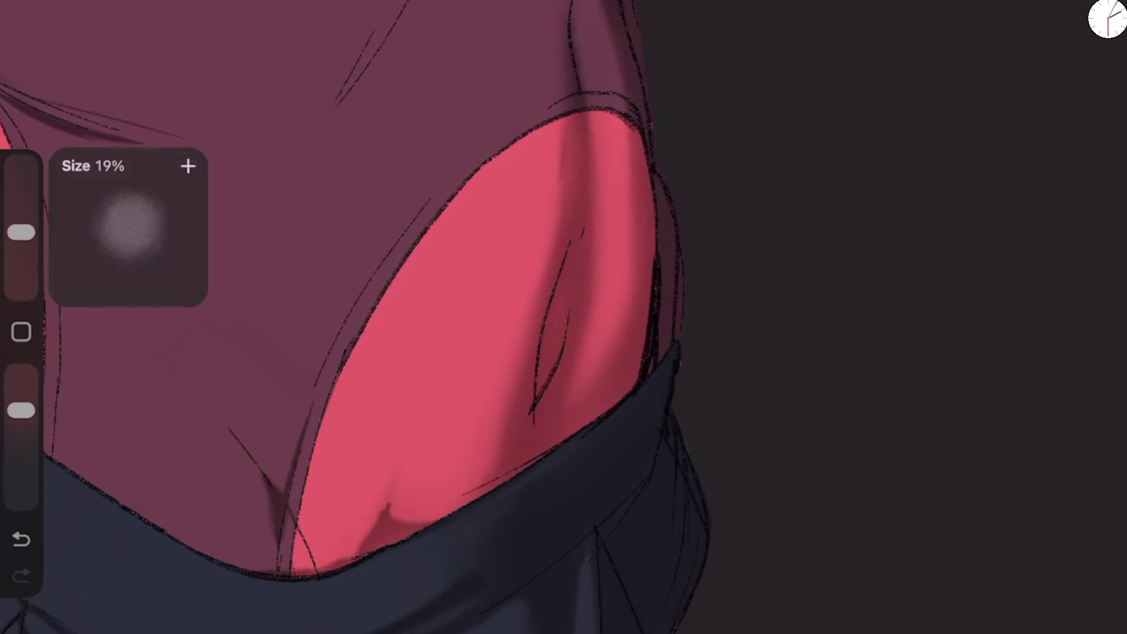
left_click_drag(21, 410, 21, 381)
mouse_move(411, 505)
left_mouse_down()
mouse_move(464, 482)
mouse_move(365, 536)
mouse_move(359, 563)
left_mouse_up()
mouse_move(411, 537)
left_mouse_down()
mouse_move(366, 570)
mouse_move(343, 555)
left_mouse_up()
left_click_drag(370, 516, 346, 564)
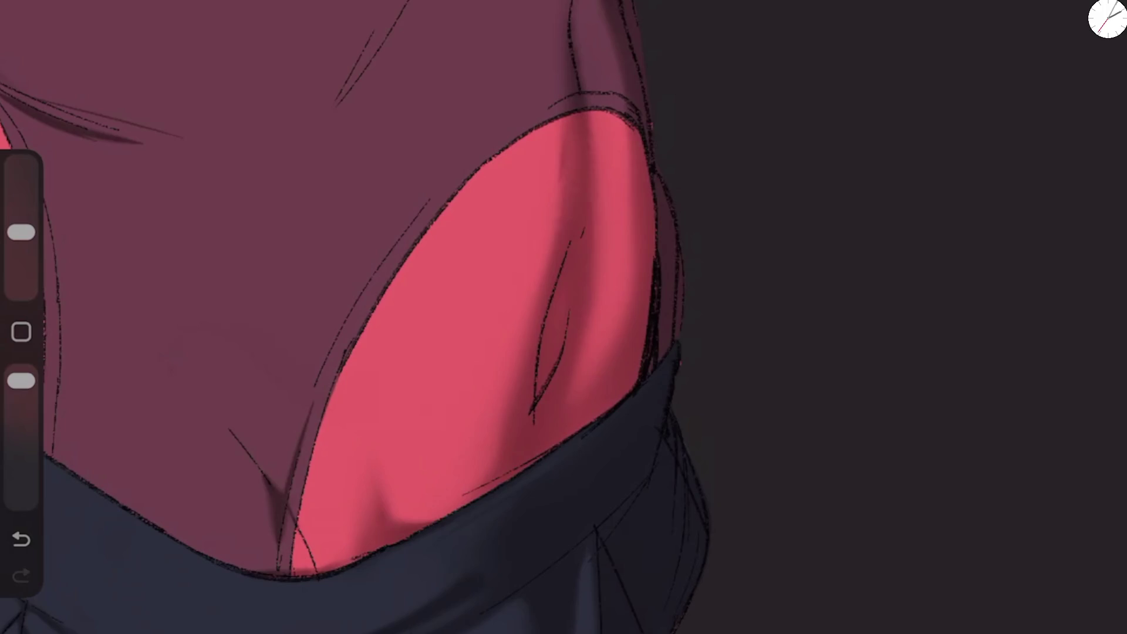
Step: Shade the cut-out's top and upper-right edge and tone down the waist-edge highlight
scroll(446, 317, "down", 5)
scroll(446, 317, "up", 5)
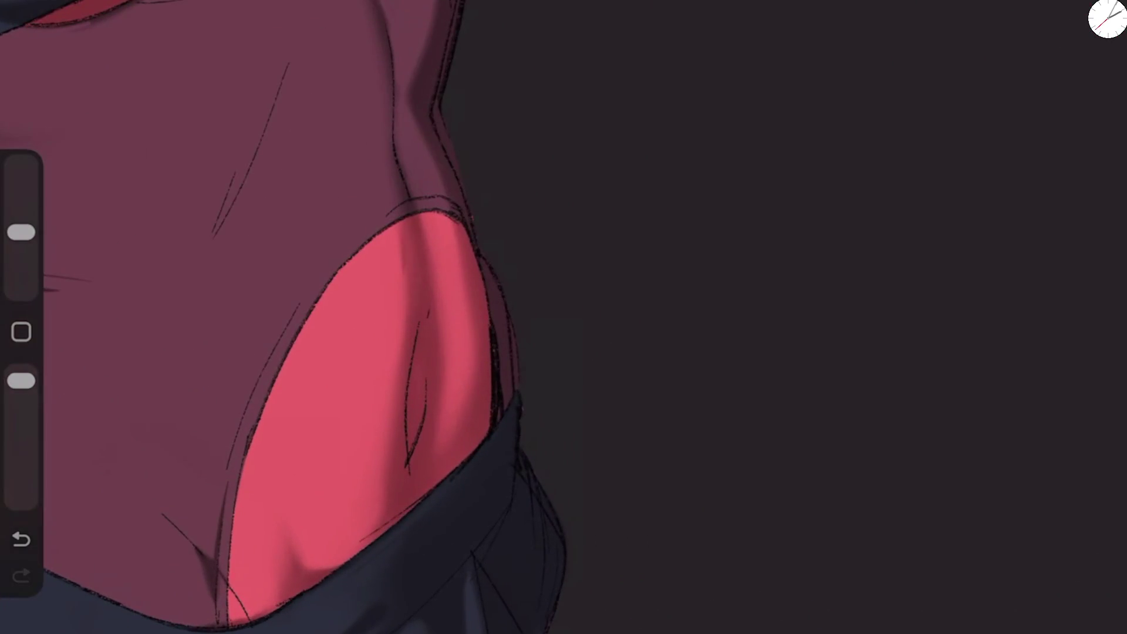
left_click_drag(390, 229, 414, 214)
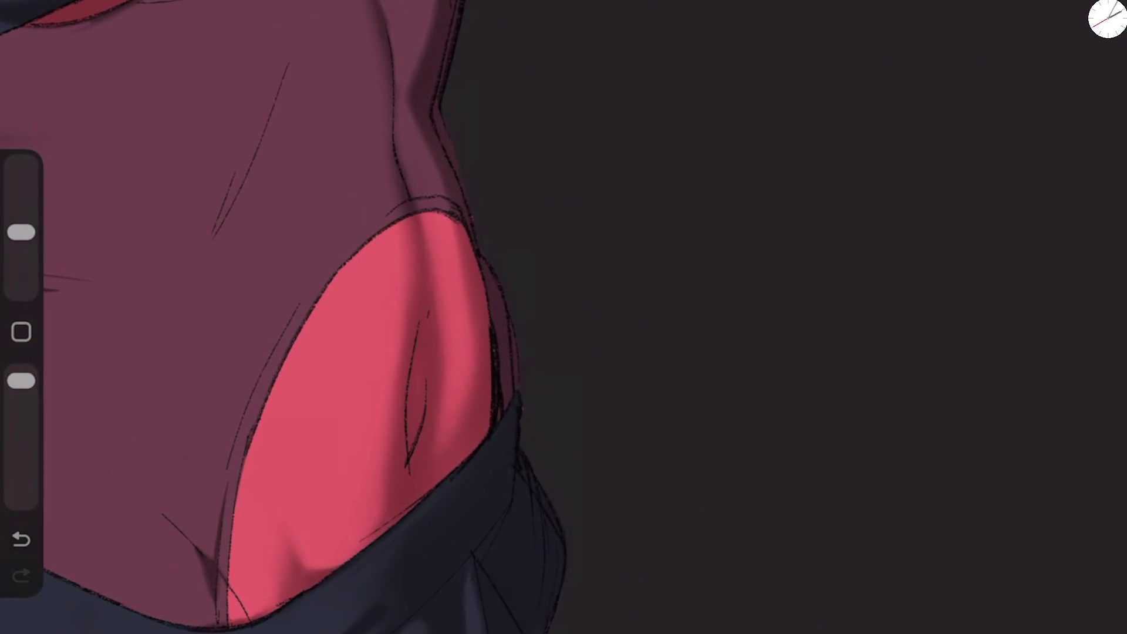
left_click_drag(369, 519, 352, 551)
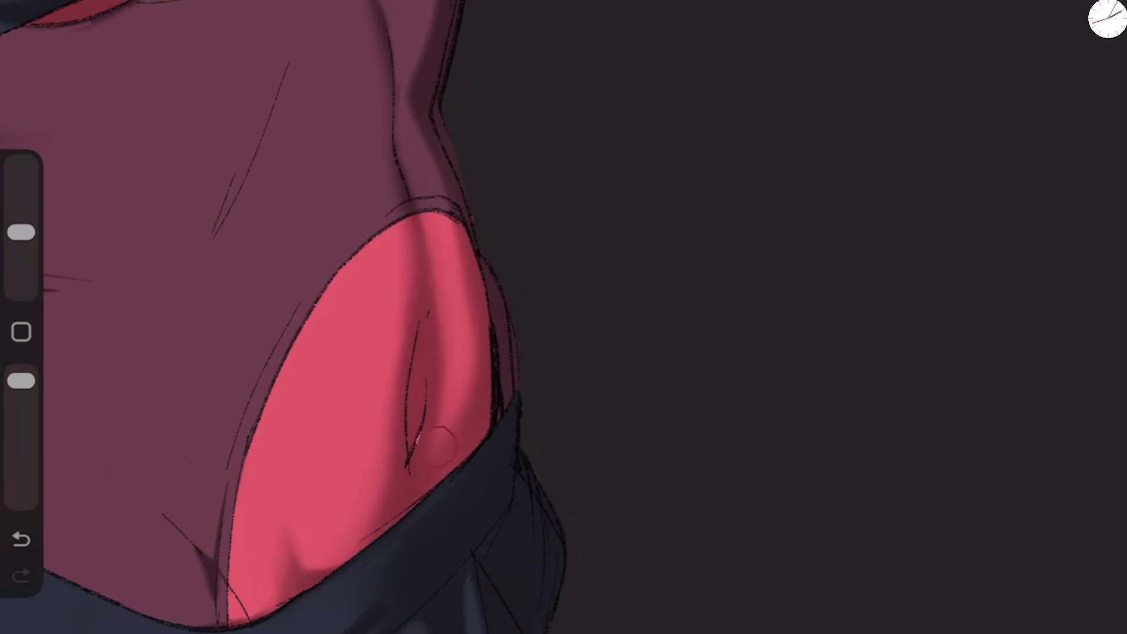
left_click_drag(458, 233, 467, 303)
mouse_move(411, 101)
left_mouse_down()
mouse_move(397, 121)
mouse_move(418, 142)
left_mouse_up()
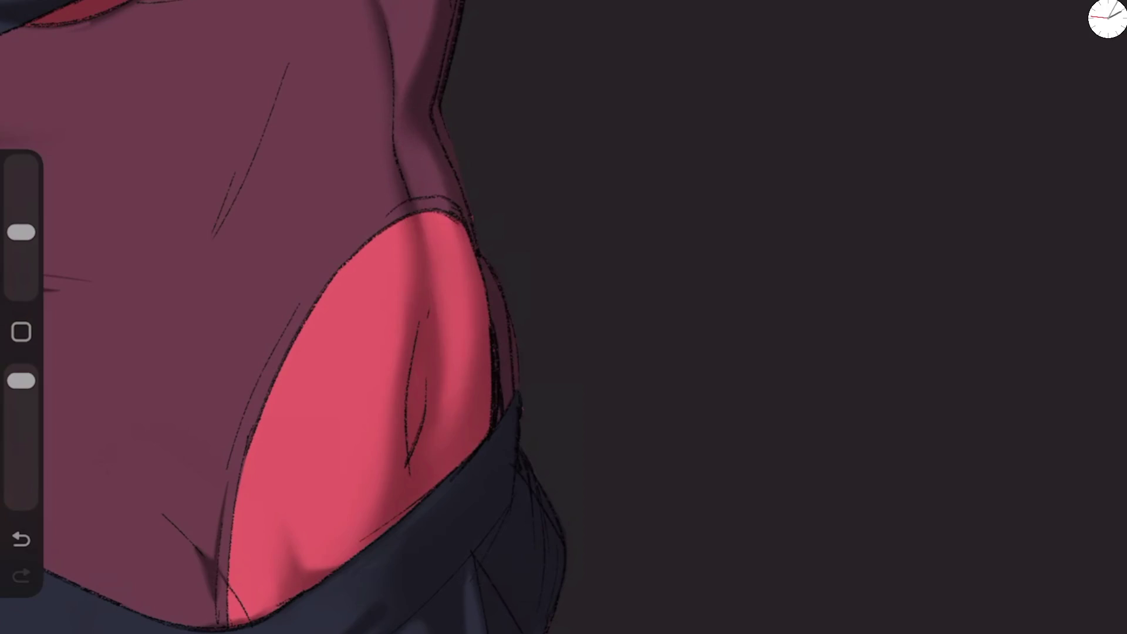
left_click_drag(431, 79, 413, 110)
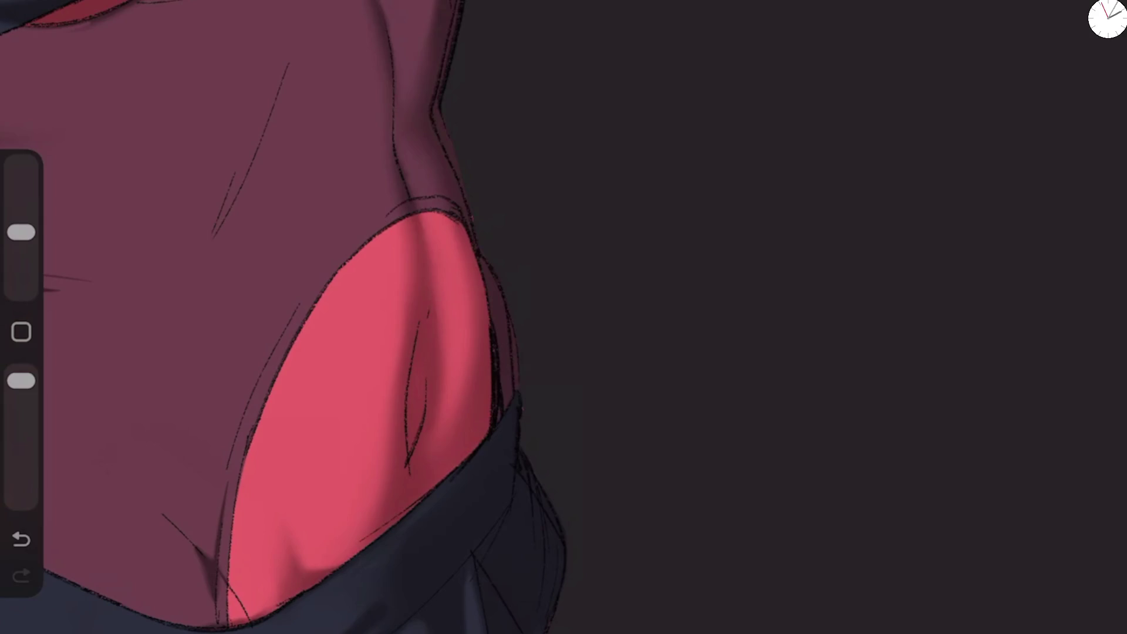
Step: Erase the hip shadow lightly at 72% opacity, then blend the fold highlight with the brush
key("e")
left_click_drag(21, 375, 21, 410)
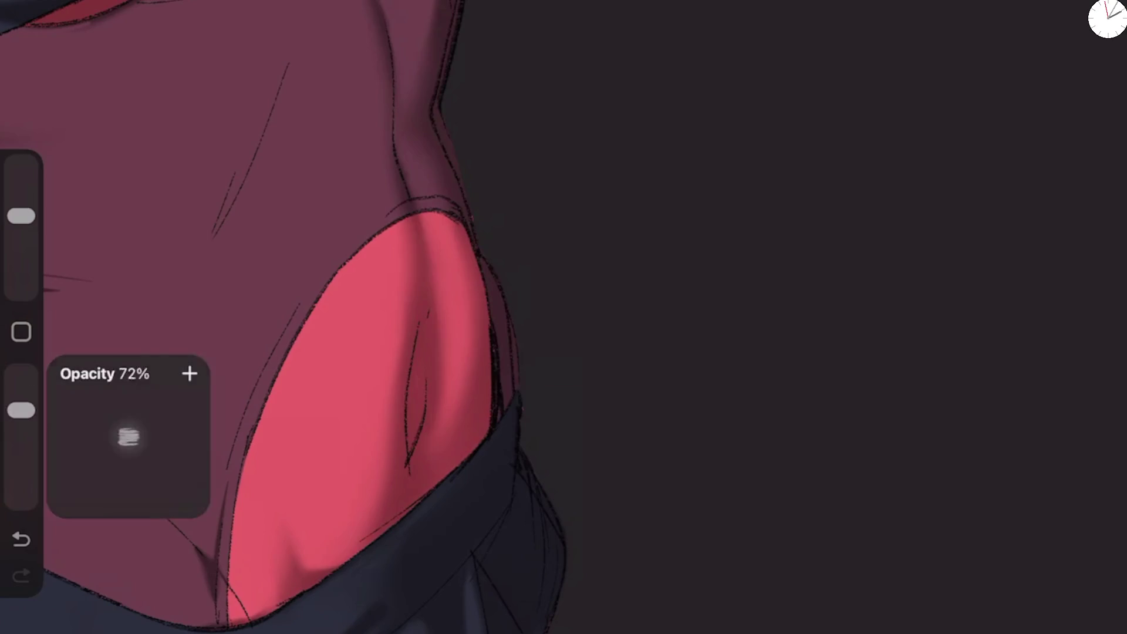
mouse_move(450, 291)
left_mouse_down()
mouse_move(441, 376)
mouse_move(438, 353)
mouse_move(419, 408)
left_mouse_up()
key("b")
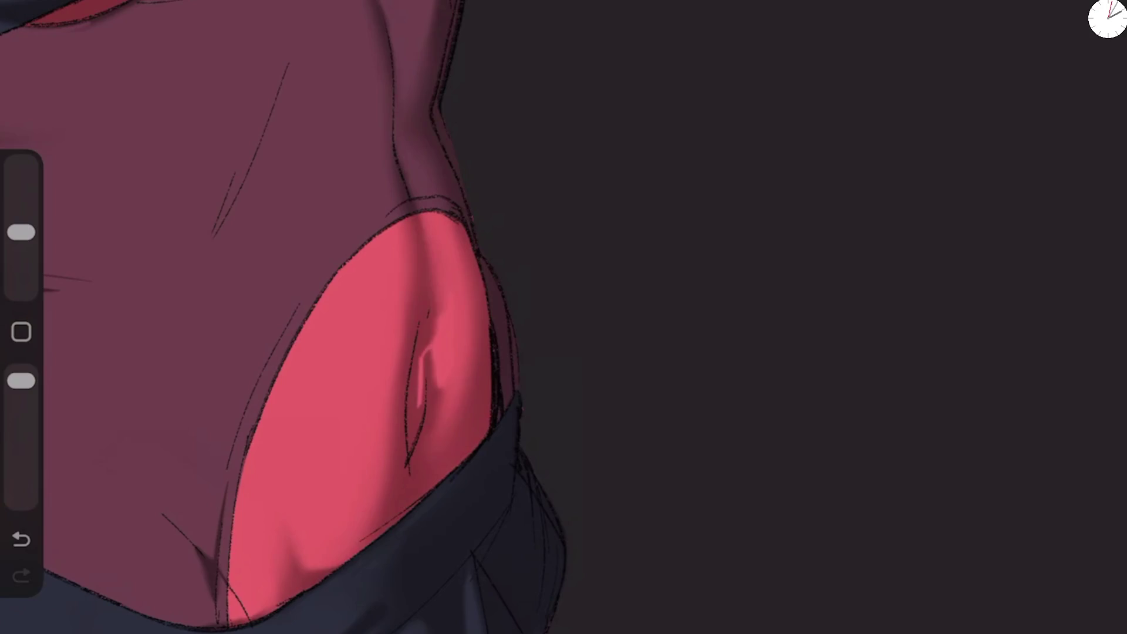
mouse_move(435, 343)
left_mouse_down()
mouse_move(417, 410)
mouse_move(392, 443)
left_mouse_up()
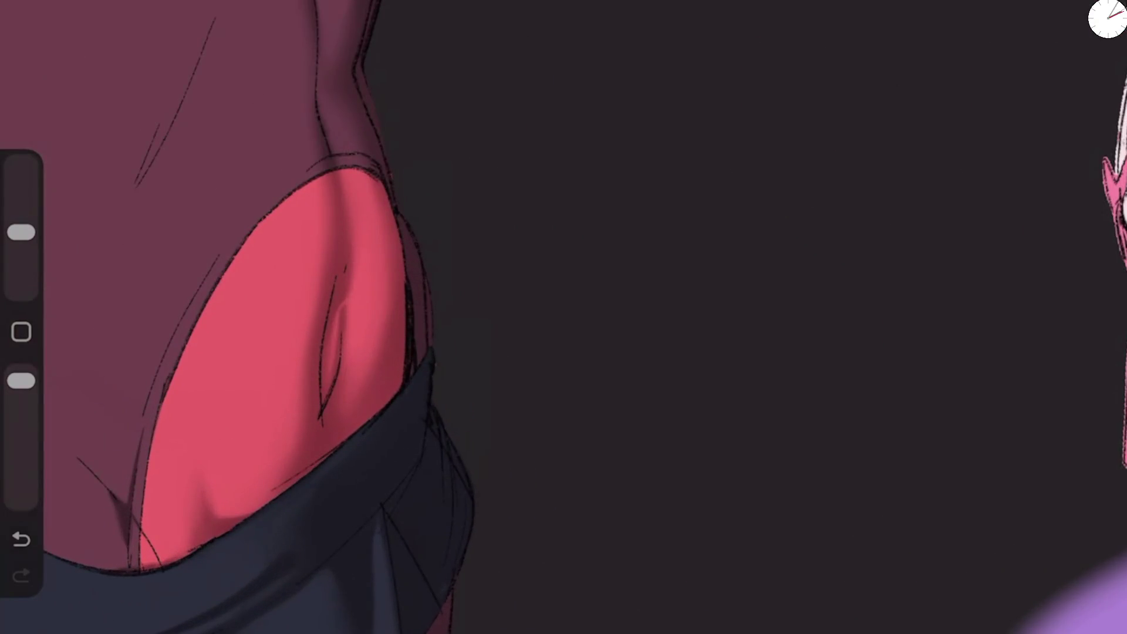
left_click_drag(21, 232, 21, 222)
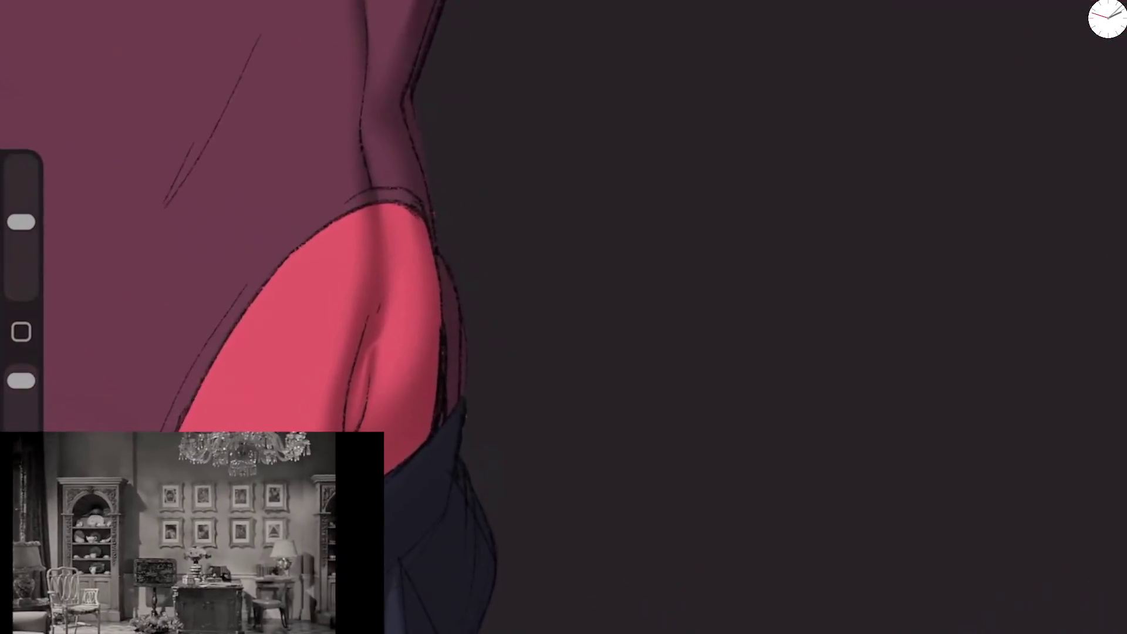
Step: Paint dark shading along the red hip fold and the cut-out's right edge
left_click_drag(21, 381, 21, 375)
left_click_drag(376, 328, 369, 422)
mouse_move(428, 297)
left_mouse_down()
mouse_move(405, 429)
mouse_move(427, 308)
left_mouse_up()
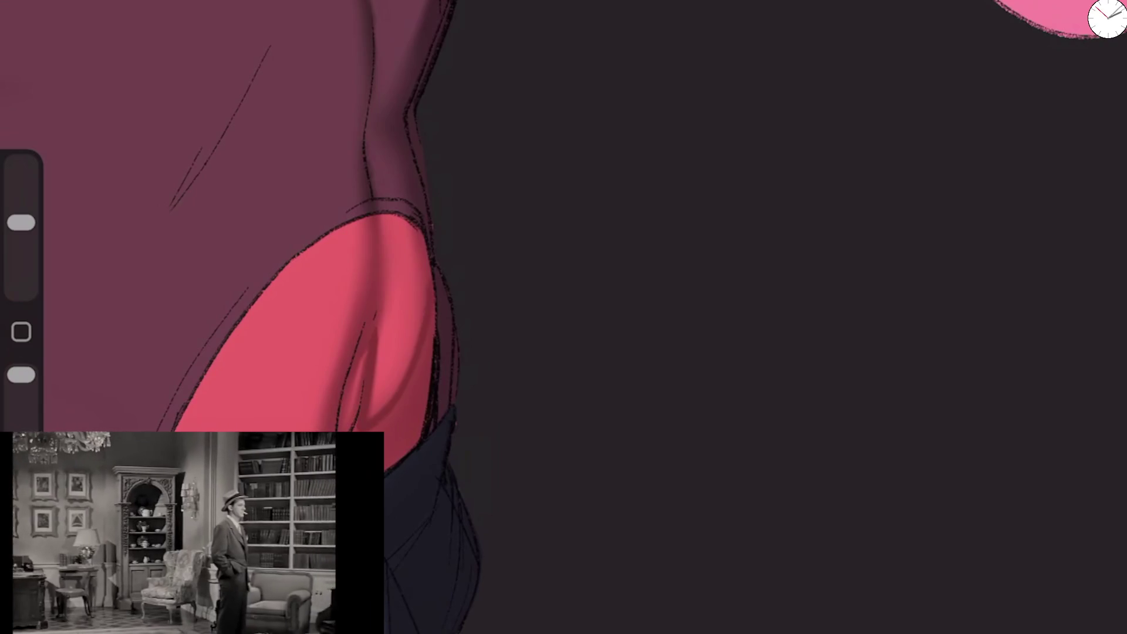
left_click_drag(368, 349, 362, 366)
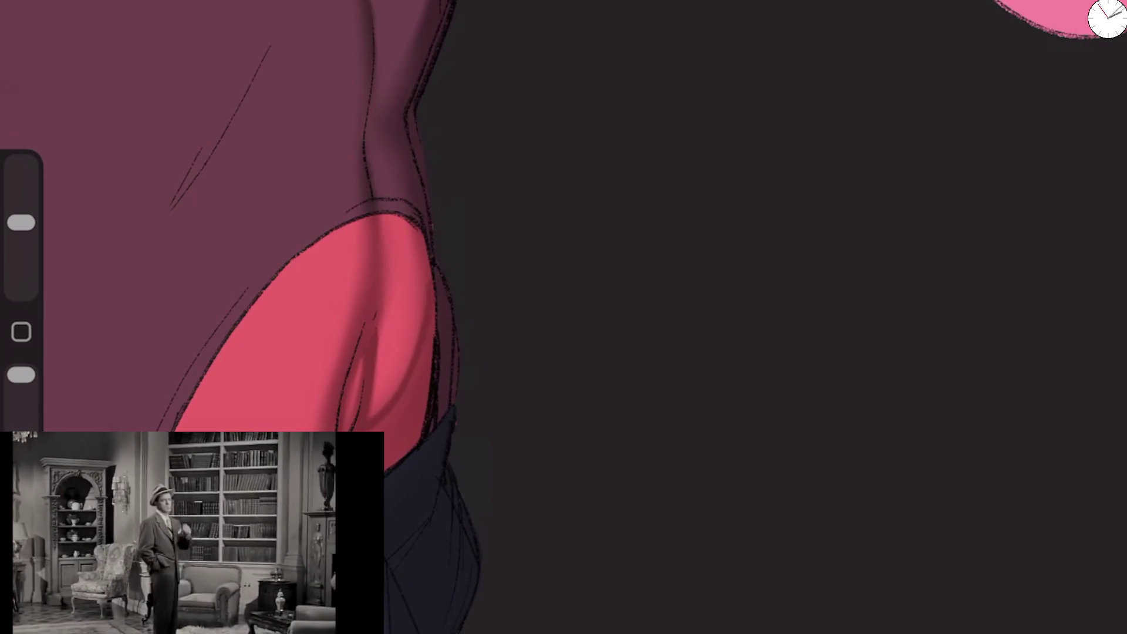
left_click_drag(422, 341, 382, 435)
left_click_drag(424, 299, 416, 340)
scroll(564, 317, "down", 5)
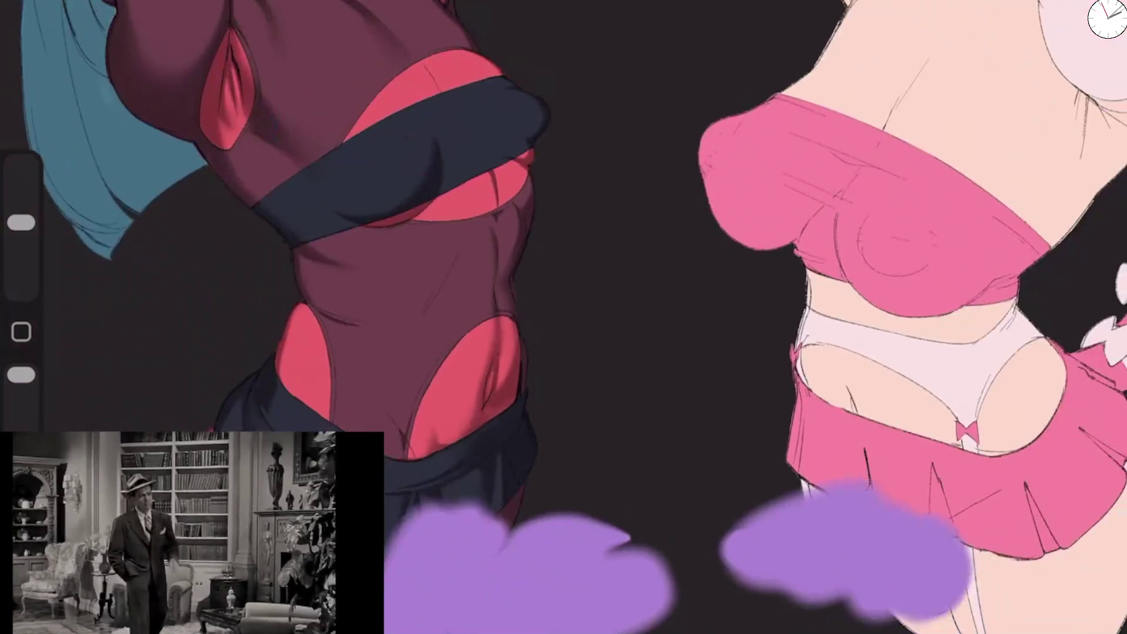
scroll(587, 293, "up", 5)
Step: Lower the brush opacity, switch to the eraser with slightly reduced opacity, and zoom out
left_click_drag(21, 374, 21, 409)
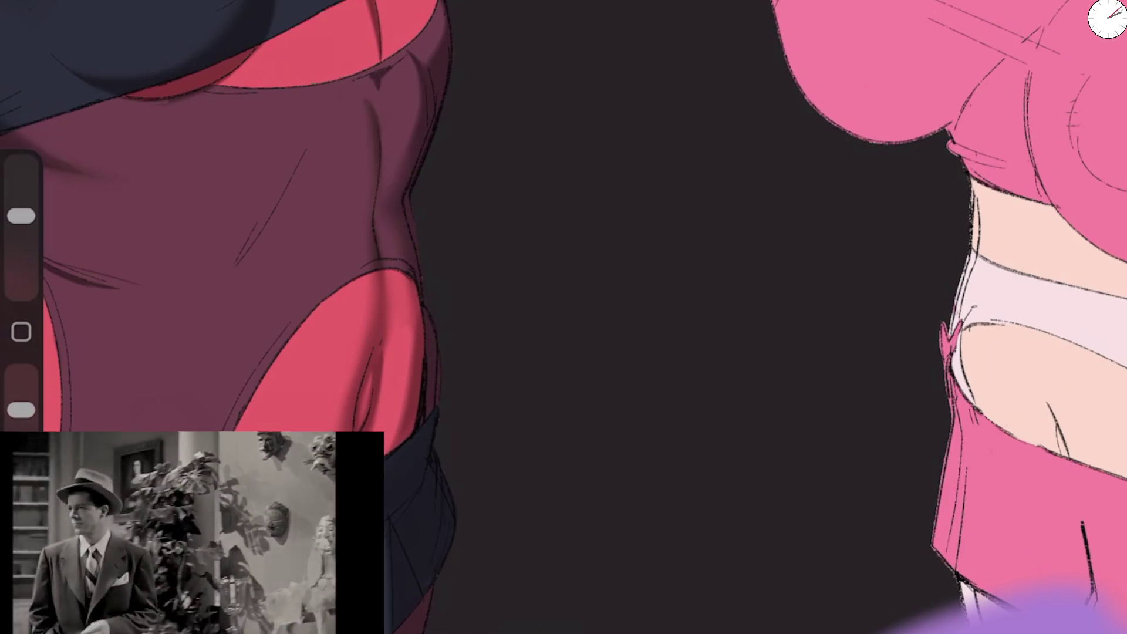
key("e")
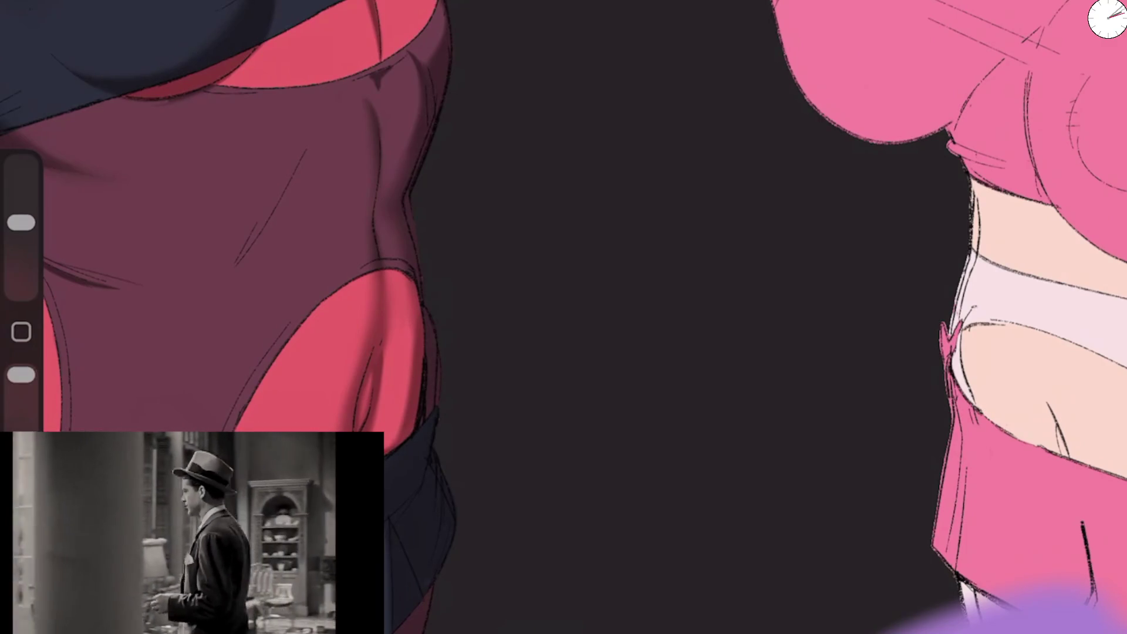
left_click_drag(21, 375, 21, 380)
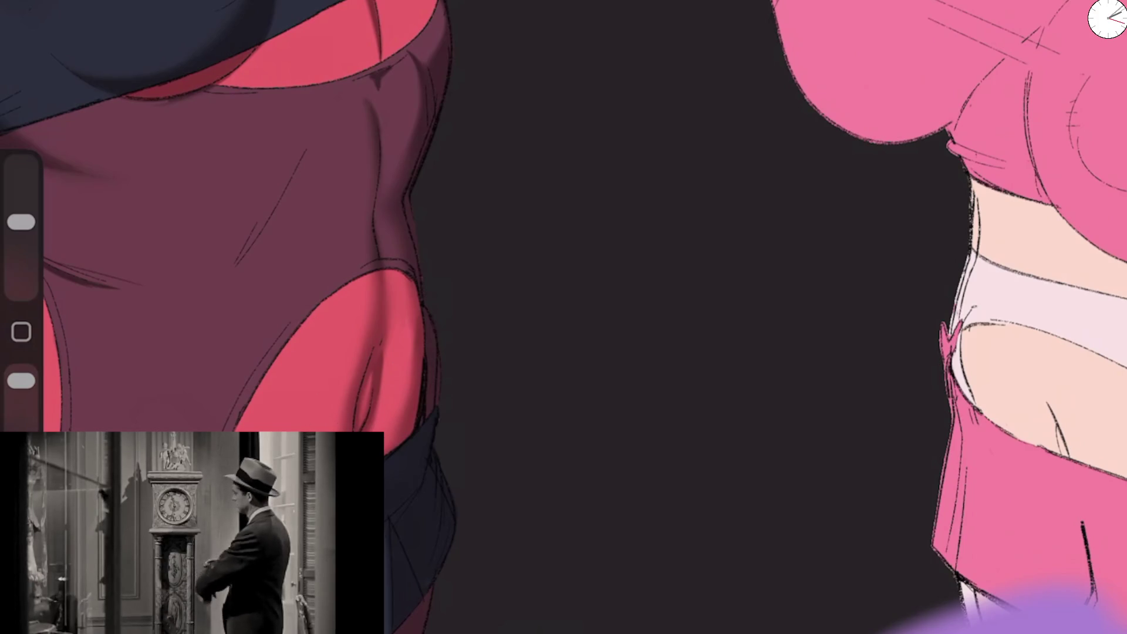
scroll(564, 317, "down", 5)
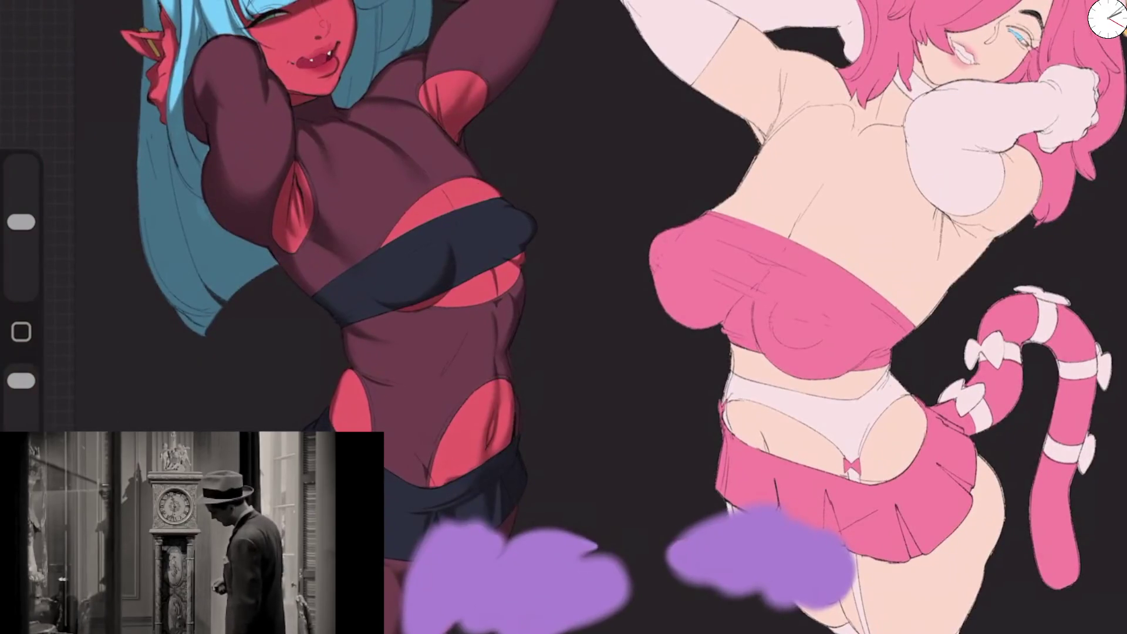
Step: Darken the shadow along the diagonal torso fold with the brush at 16% opacity
scroll(564, 317, "up", 5)
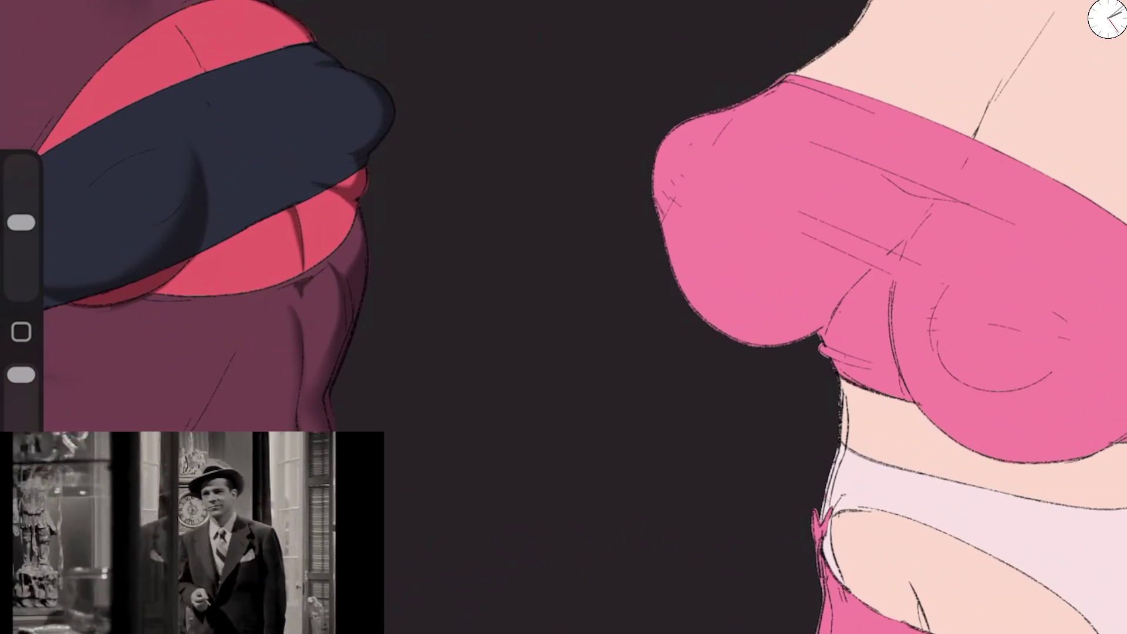
scroll(563, 317, "up", 3)
left_click_drag(346, 385, 324, 394)
left_click_drag(21, 374, 22, 409)
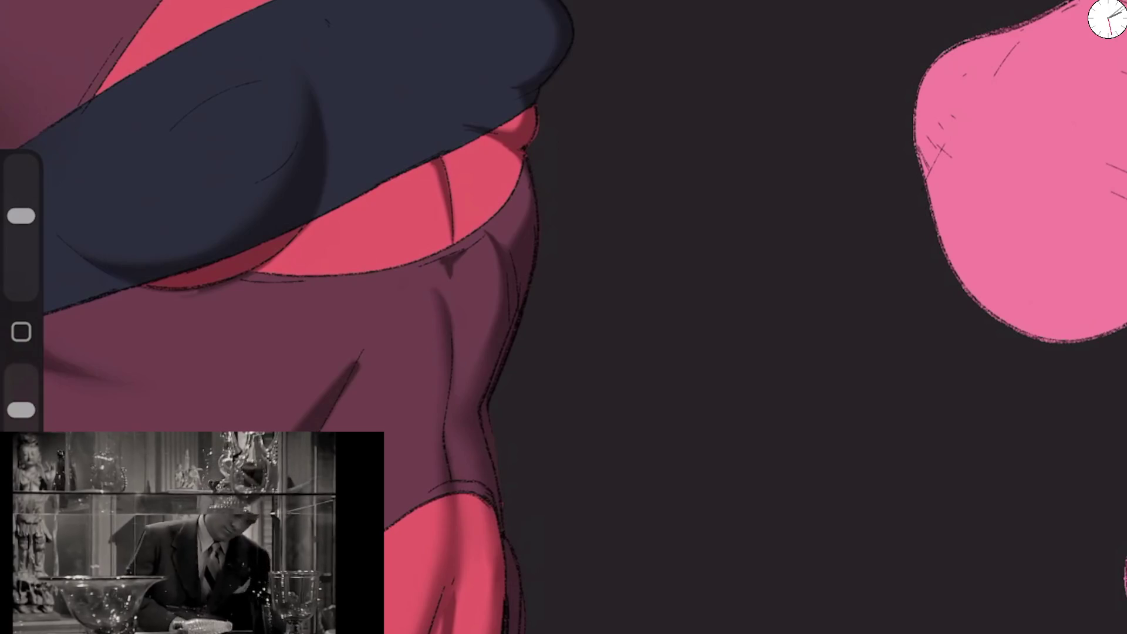
key("e")
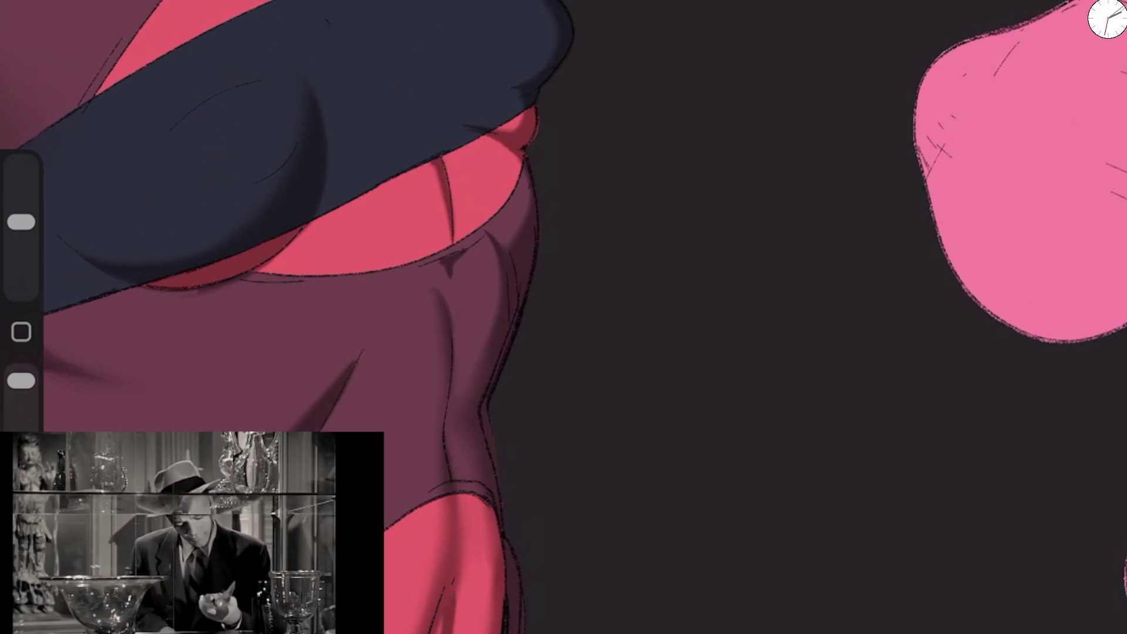
key("b")
left_click_drag(21, 410, 22, 419)
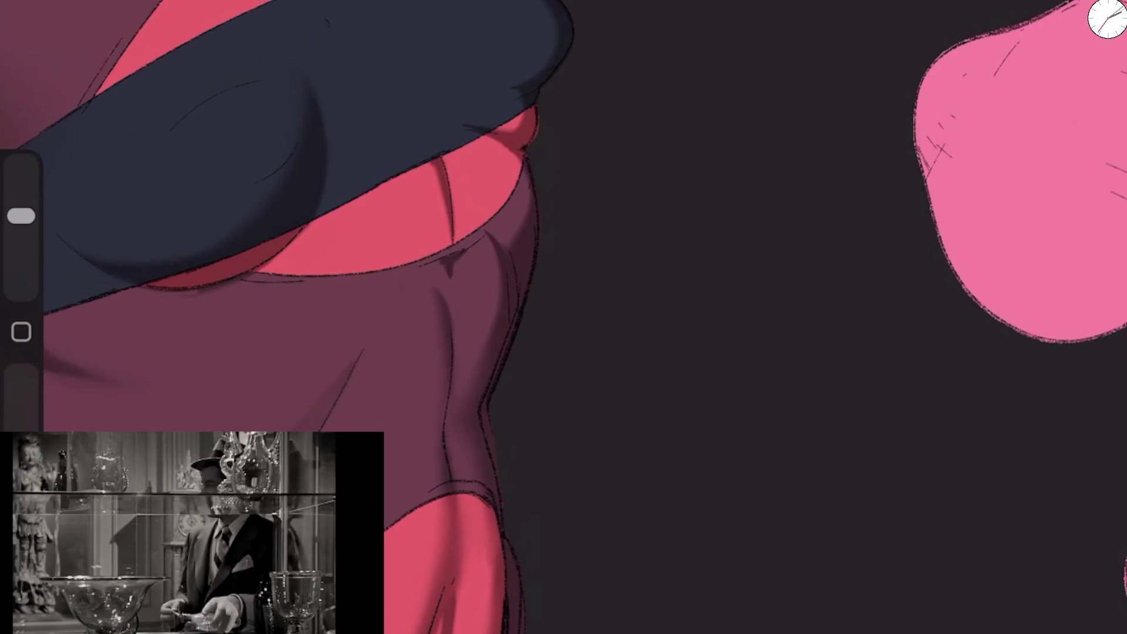
left_click_drag(355, 362, 326, 393)
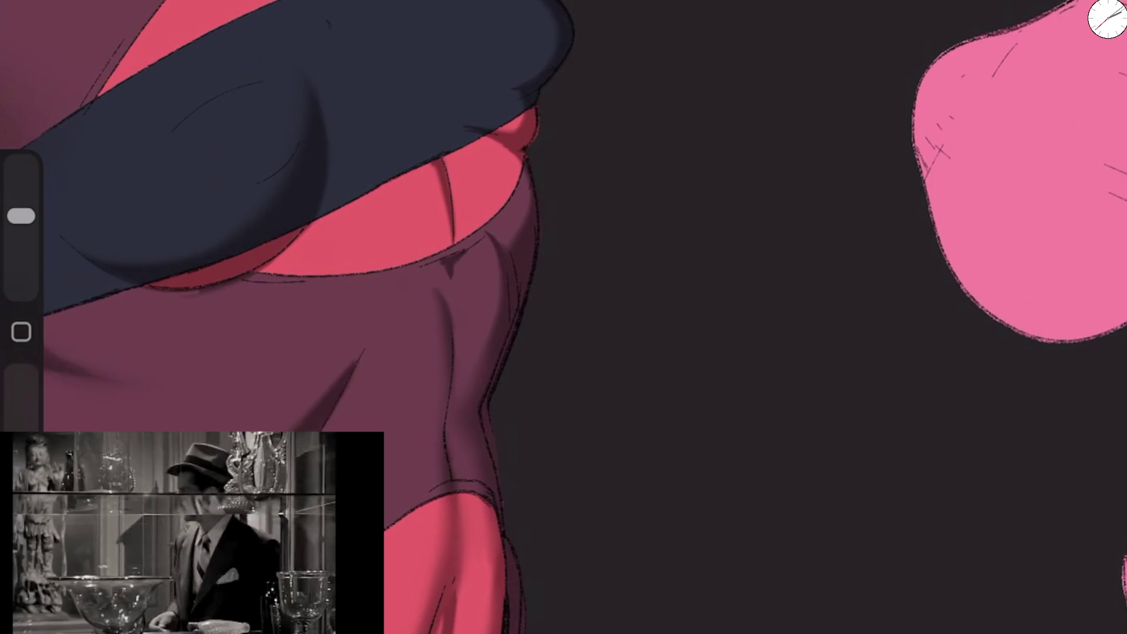
Step: Refine a thin line along the torso fold with the eraser
scroll(563, 317, "down", 3)
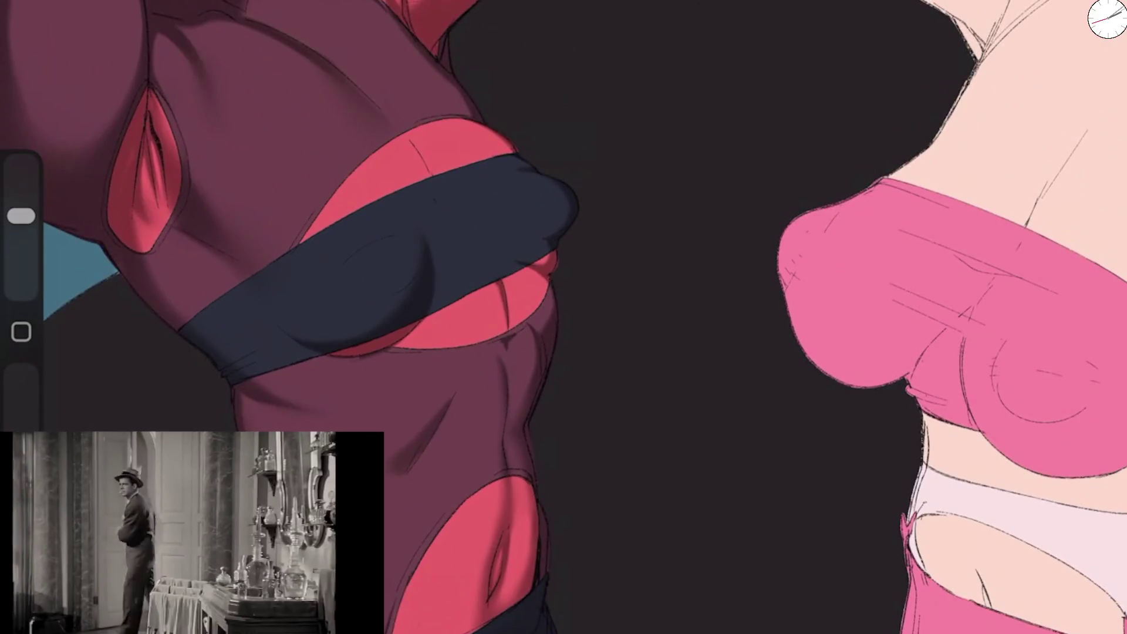
key("e")
scroll(666, 380, "up", 3)
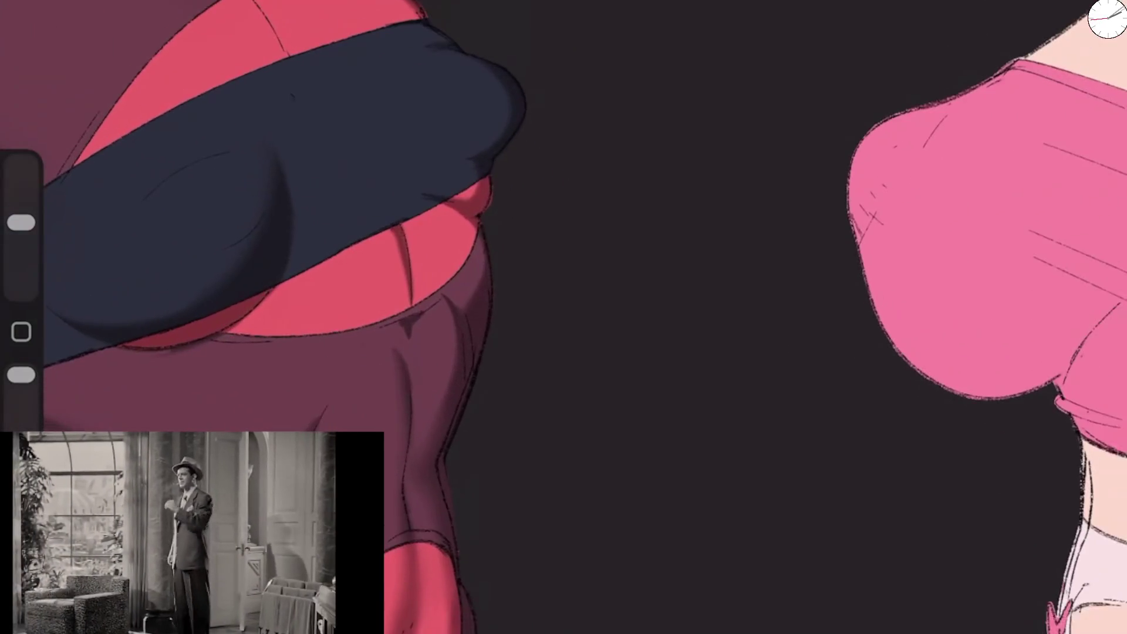
left_click_drag(403, 361, 398, 523)
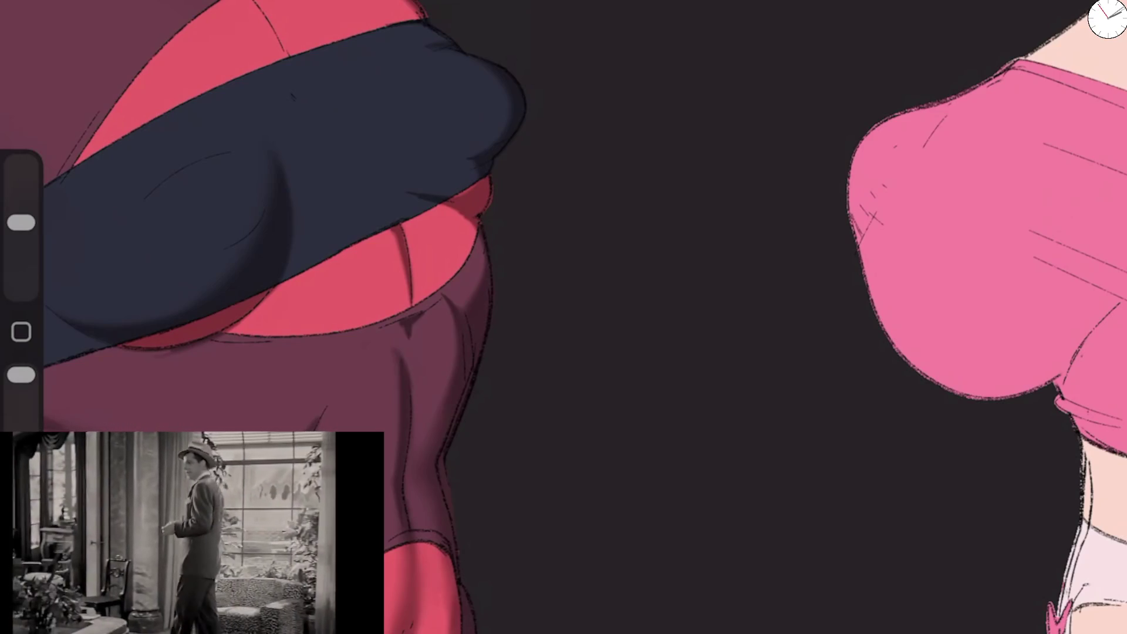
Step: Paint a light highlight on the red skin under the band at about 71% opacity
key("e")
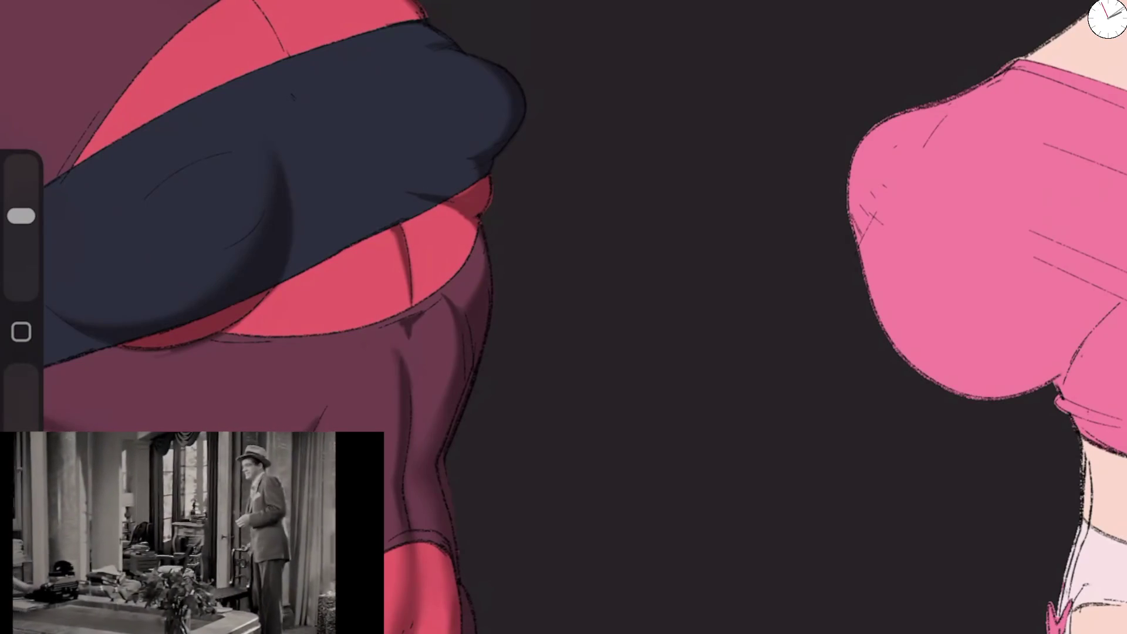
left_click_drag(21, 405, 21, 411)
left_click_drag(429, 209, 479, 187)
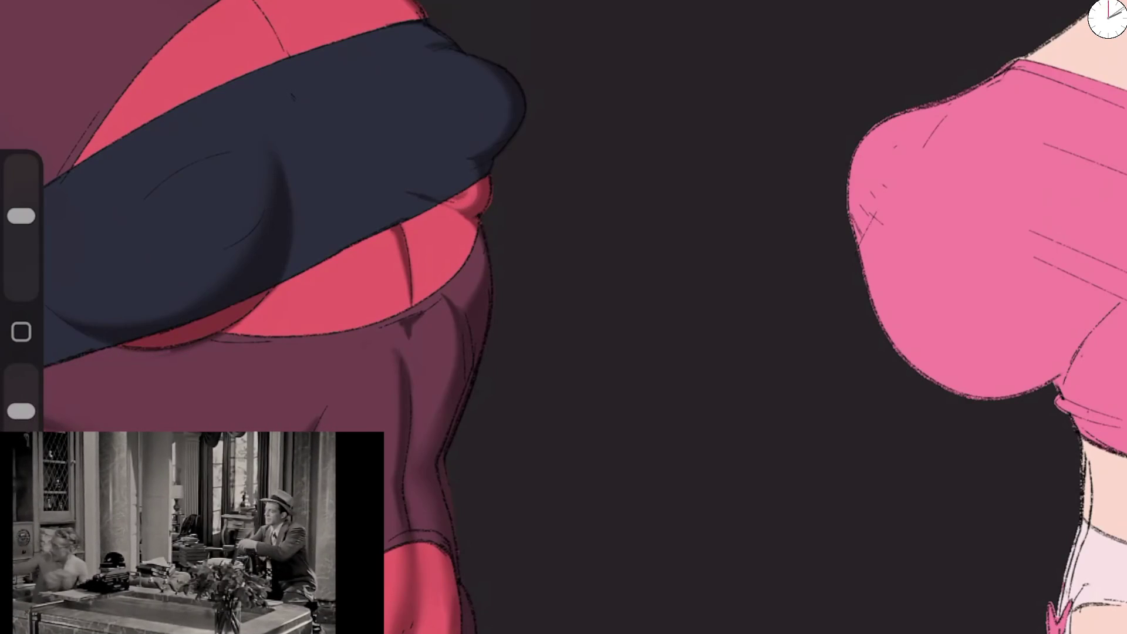
left_click(124, 338)
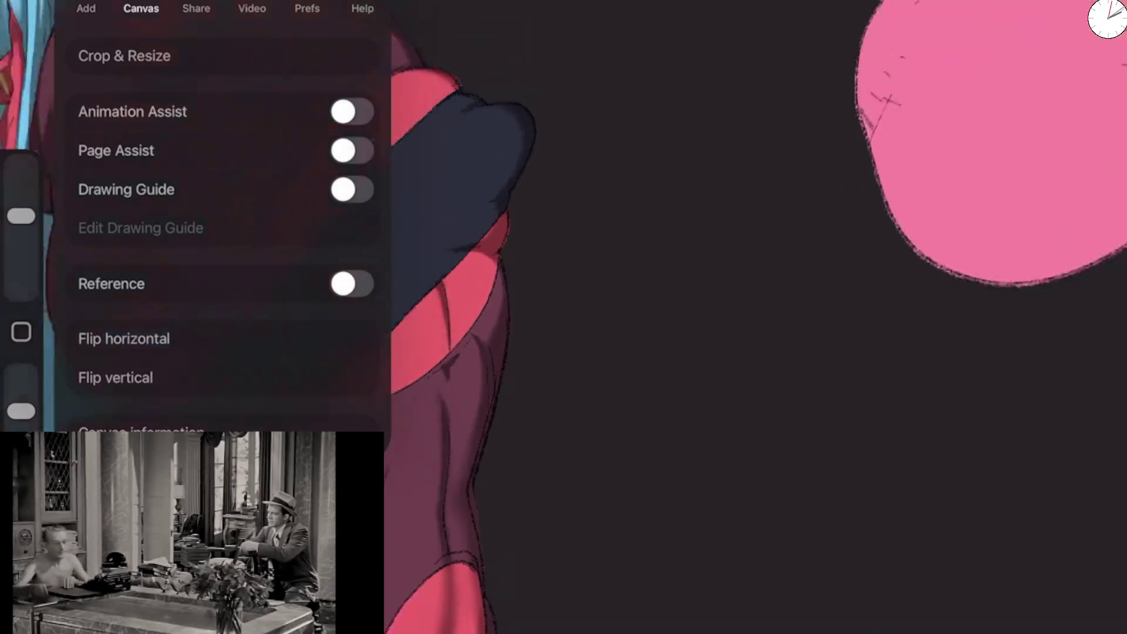
Step: Flip the canvas horizontally and add small highlights on the red skin and band's left edge
left_click(587, 317)
mouse_move(475, 253)
left_mouse_down()
mouse_move(487, 235)
mouse_move(511, 252)
mouse_move(489, 245)
left_mouse_up()
left_click_drag(473, 200, 488, 203)
left_click_drag(429, 117, 432, 148)
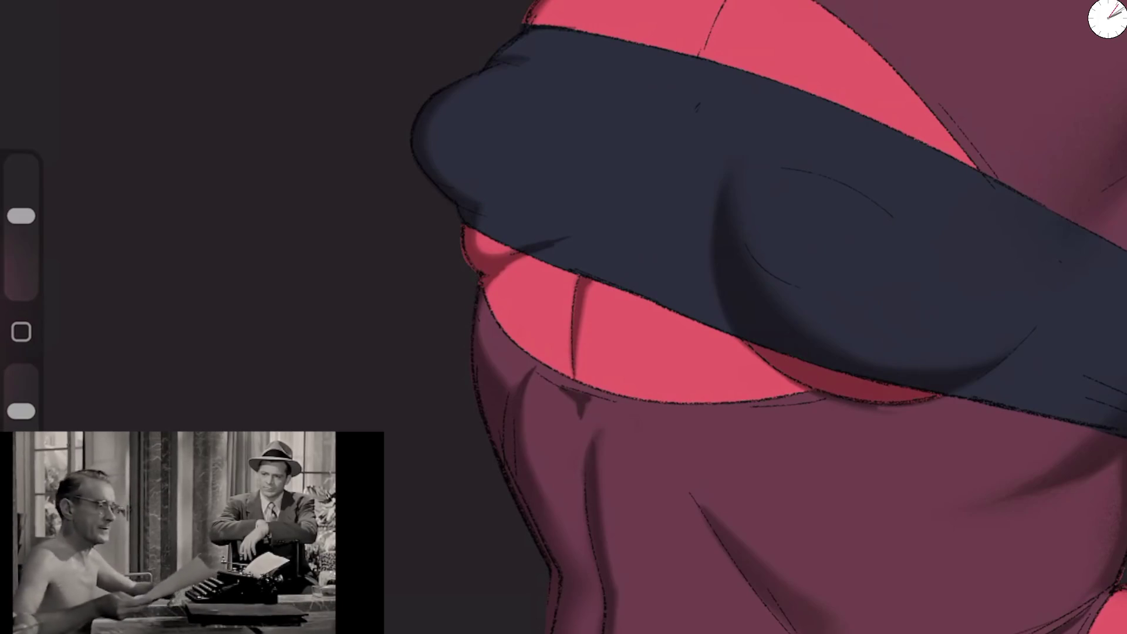
Step: Darken the chest band's upper and lower edges, then rotate and zoom in closer
key("e")
mouse_move(554, 16)
left_mouse_down()
mouse_move(443, 105)
mouse_move(449, 183)
mouse_move(551, 204)
left_mouse_up()
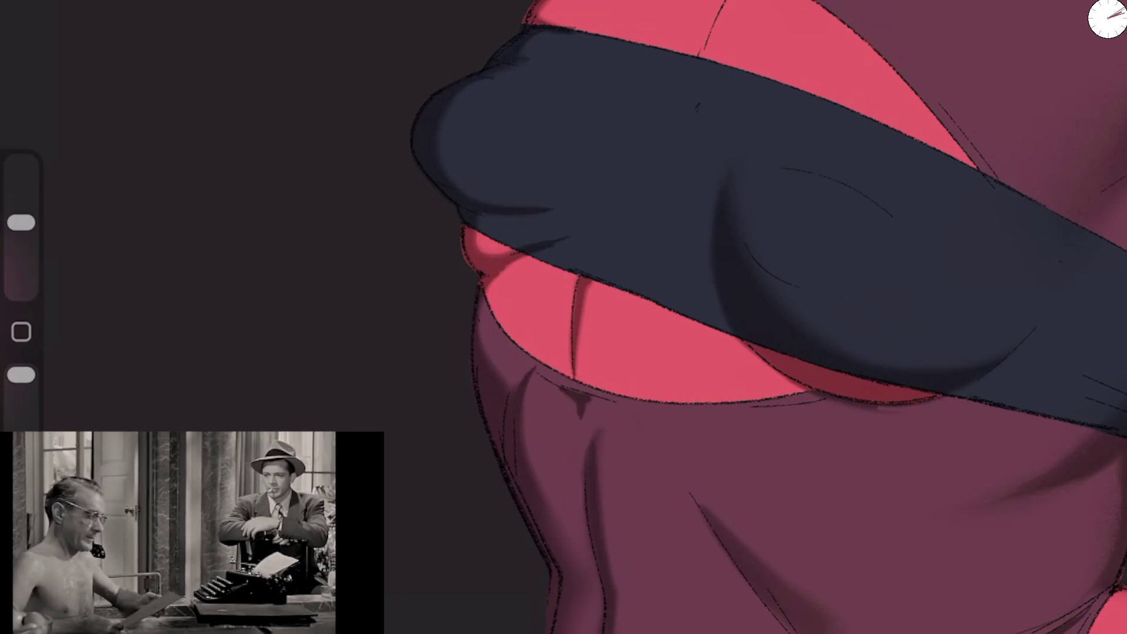
left_click_drag(567, 264, 479, 235)
left_click_drag(410, 135, 294, 311)
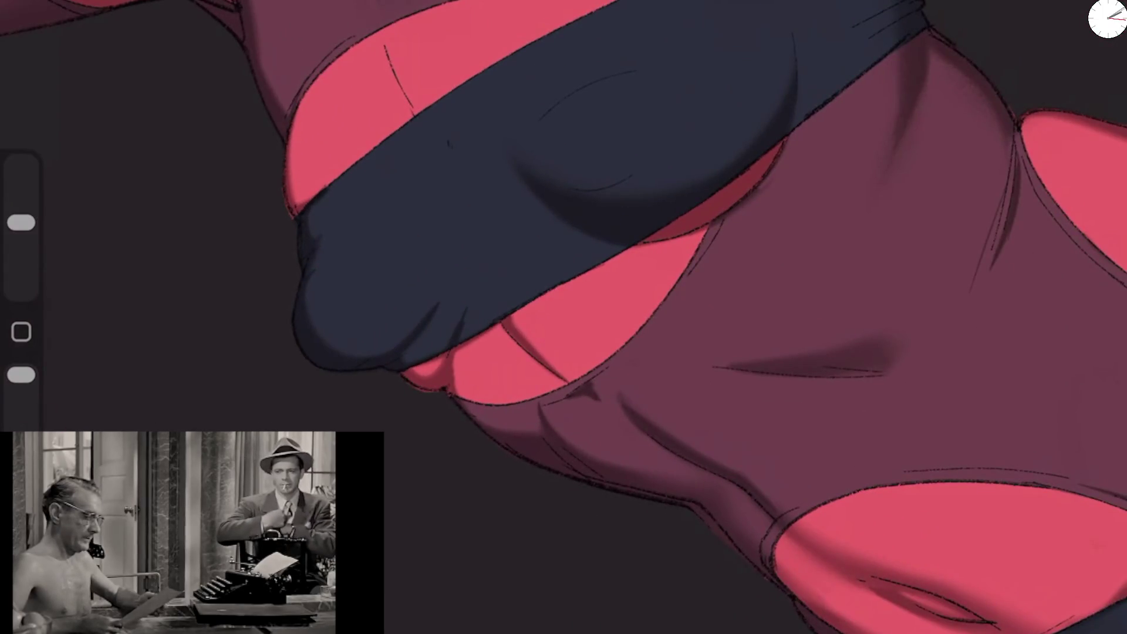
left_click_drag(21, 374, 21, 411)
left_click_drag(587, 235, 505, 270)
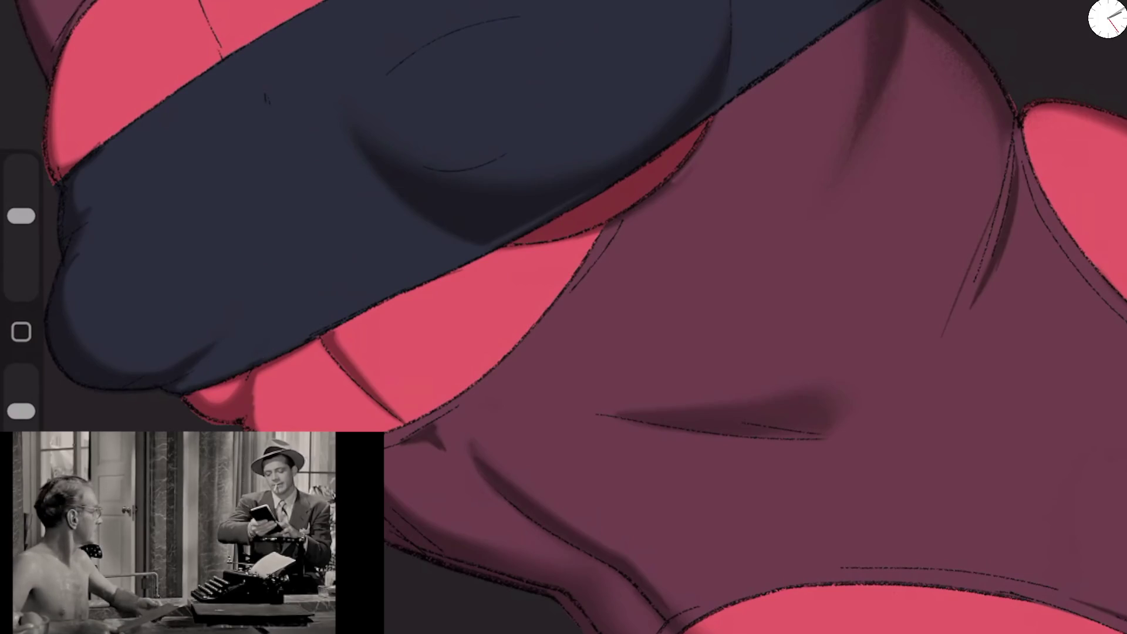
Step: Paint a dark crease across the chest band at higher opacity
left_click_drag(21, 411, 21, 375)
mouse_move(404, 144)
left_mouse_down()
mouse_move(432, 157)
mouse_move(508, 141)
mouse_move(470, 166)
left_mouse_up()
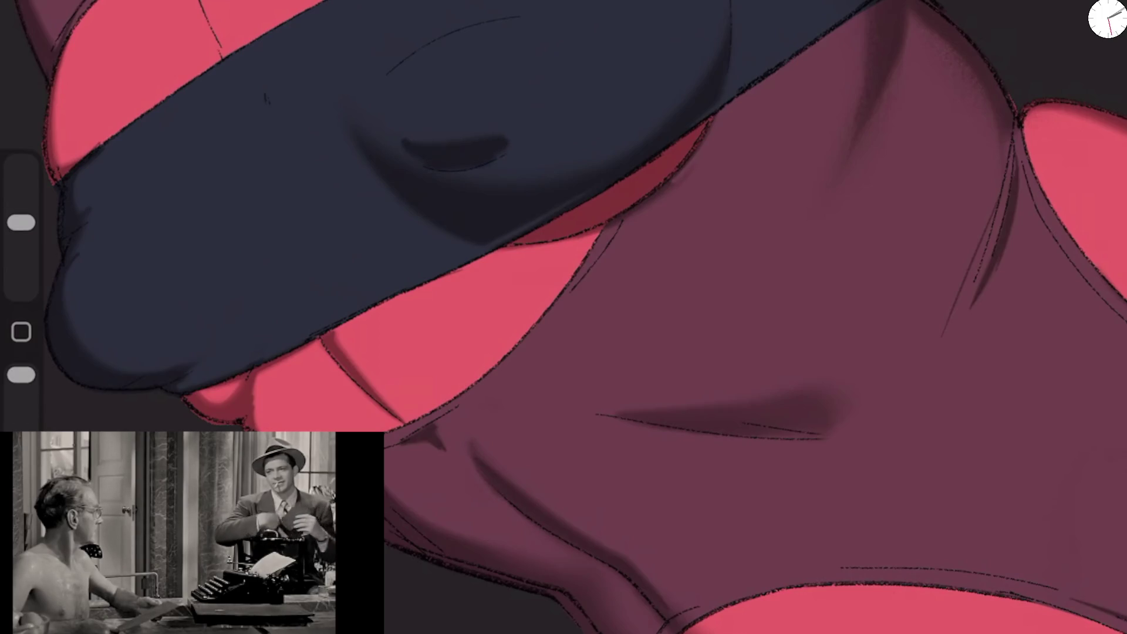
left_click_drag(21, 375, 21, 381)
mouse_move(564, 317)
left_mouse_down()
mouse_move(528, 294)
mouse_move(563, 328)
left_mouse_up()
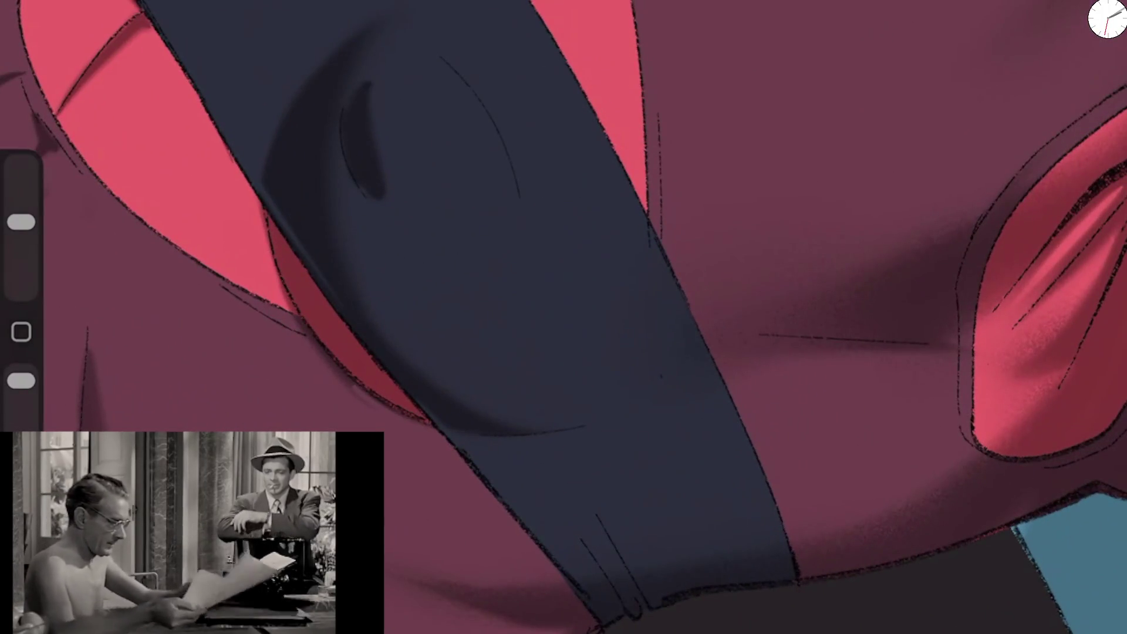
Step: Reshape the dark crescent fold mark and soften it with a soft eraser
key("e")
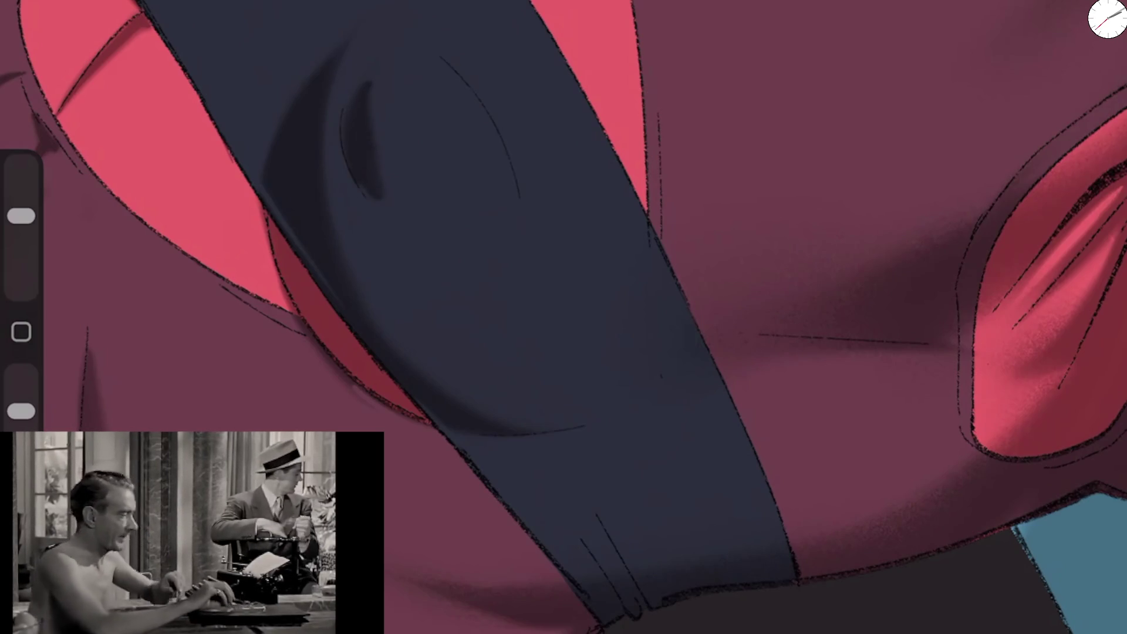
key("b")
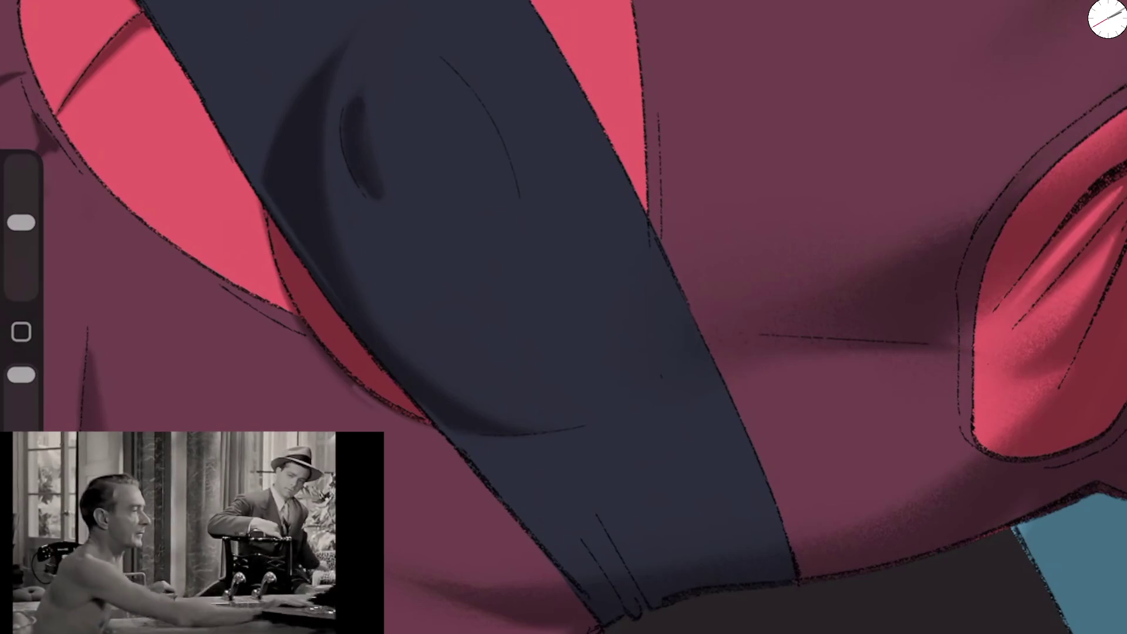
left_click_drag(349, 89, 369, 152)
key("b")
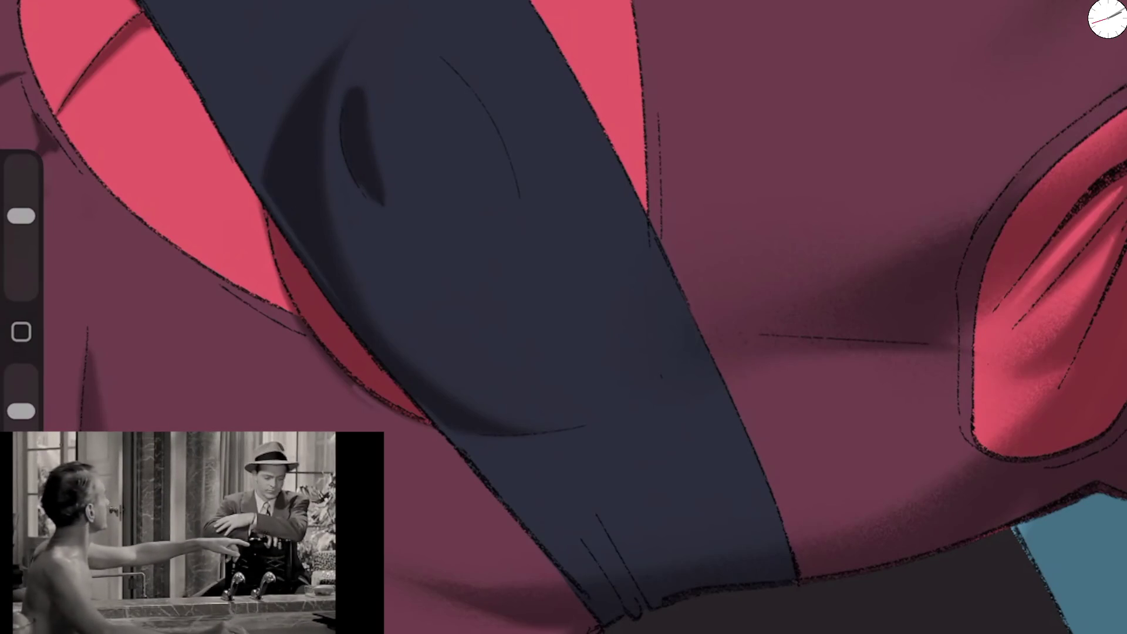
key("e")
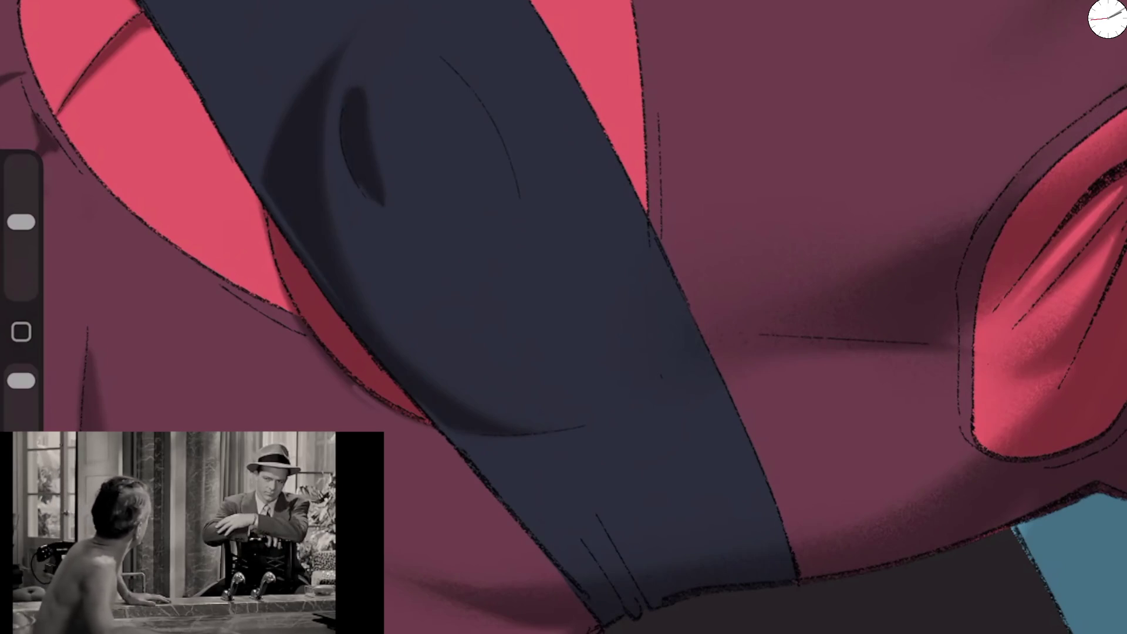
left_click_drag(377, 76, 364, 147)
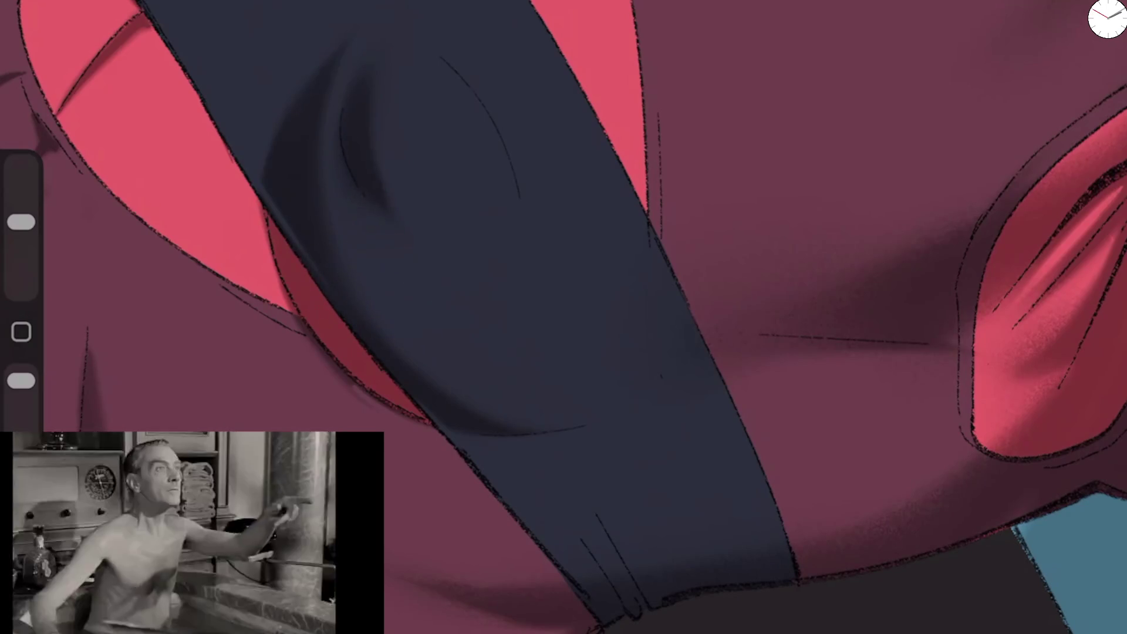
left_click_drag(564, 317, 528, 376)
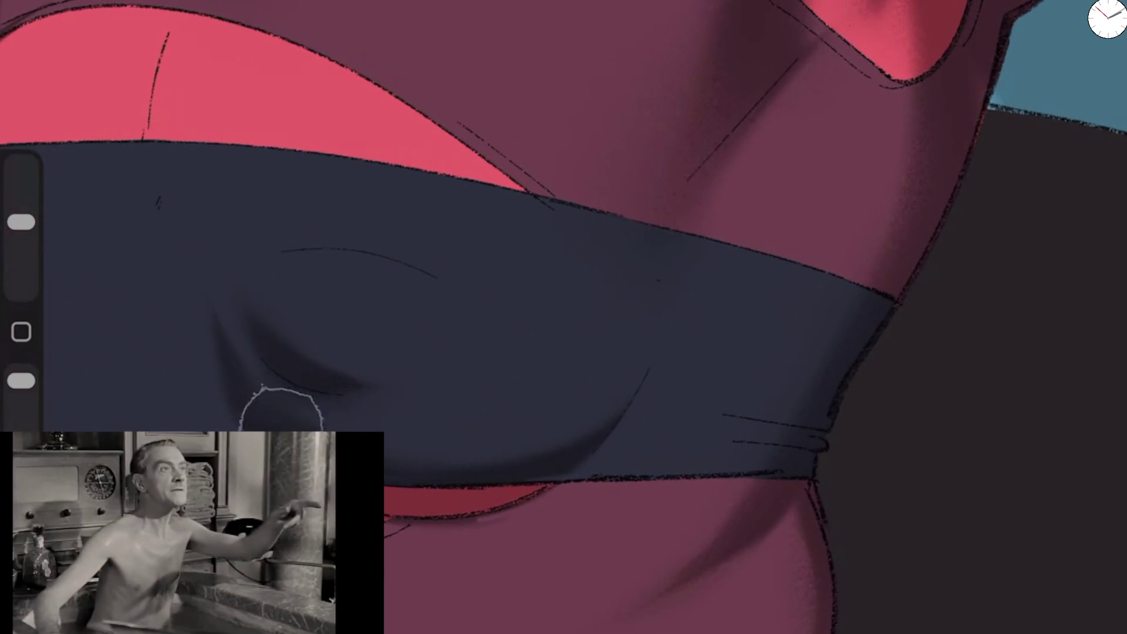
Step: Undo the dark crescent shadow stroke on the chest band
scroll(563, 317, "down", 5)
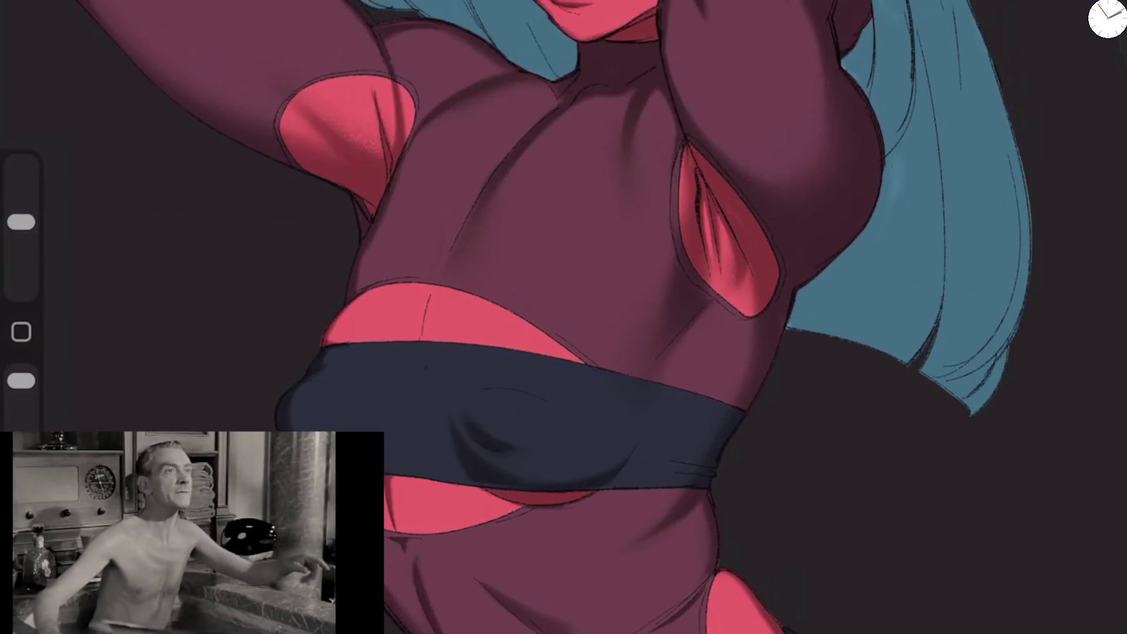
scroll(563, 317, "up", 5)
left_click_drag(564, 317, 505, 387)
key("ctrl+z")
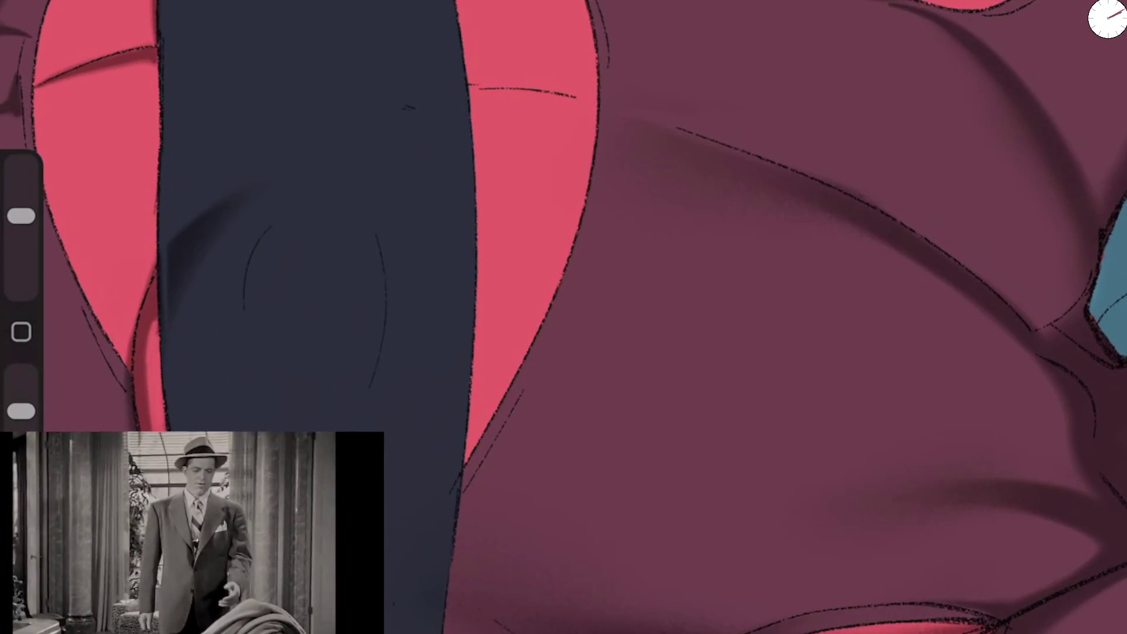
key("e")
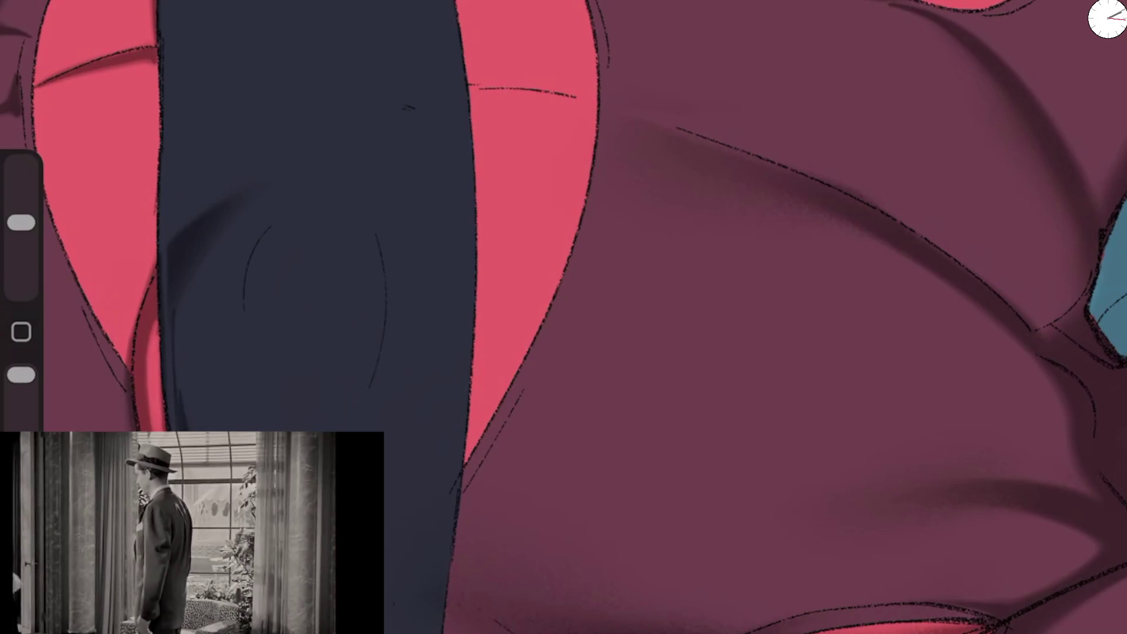
Step: Paint a bolder dark curved shadow down the band, undoing its lower extension
left_click_drag(277, 241, 259, 364)
left_click_drag(252, 287, 253, 355)
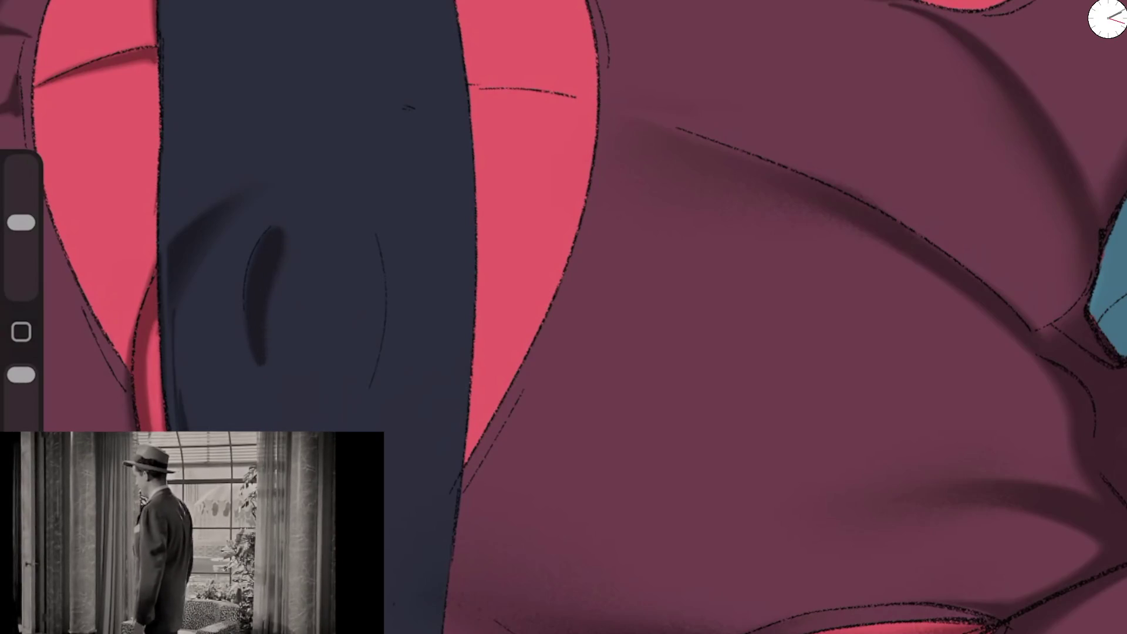
left_click_drag(276, 234, 267, 391)
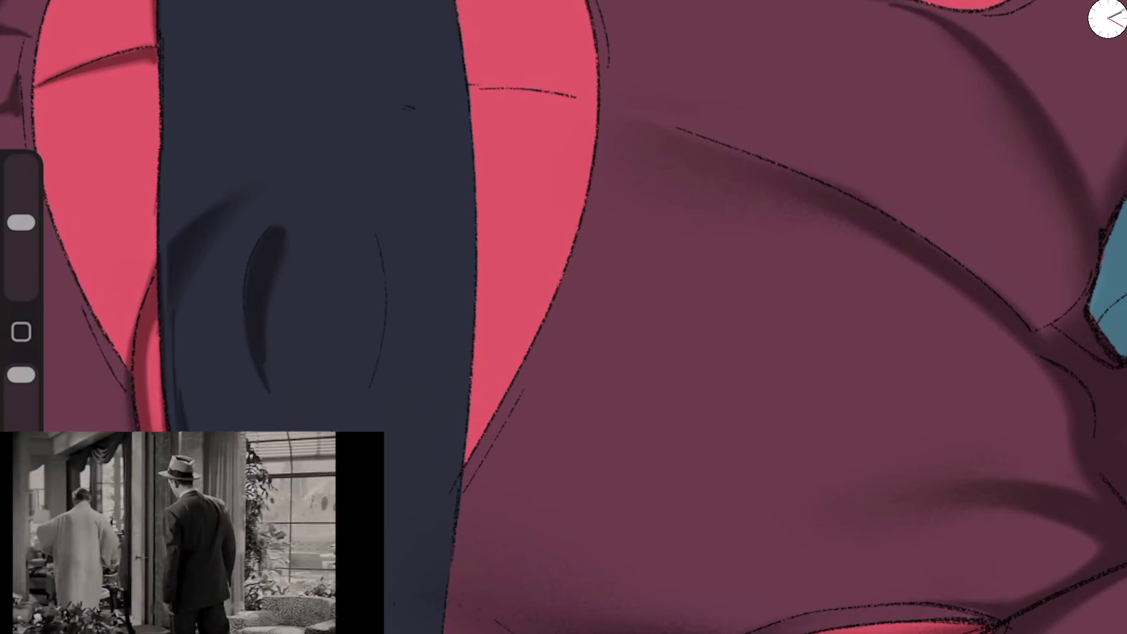
left_click_drag(21, 222, 21, 216)
left_click_drag(21, 374, 21, 411)
key("ctrl+z")
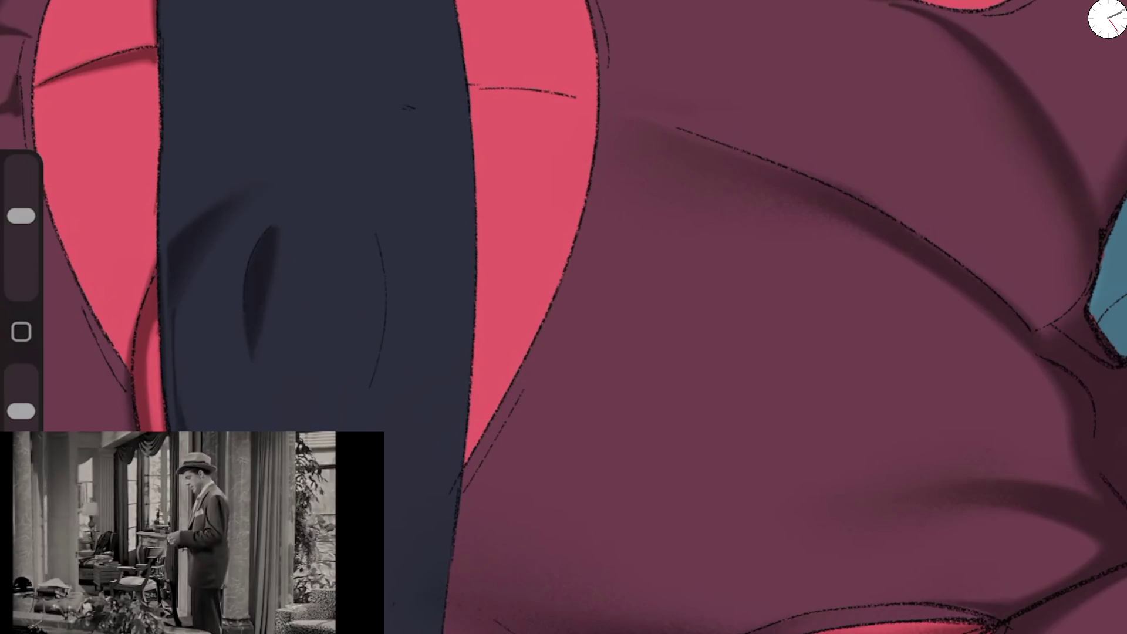
Step: Try a lighter opacity on the shadow stroke, undo it, and reset opacity to 100%
scroll(563, 317, "down", 5)
scroll(563, 317, "up", 5)
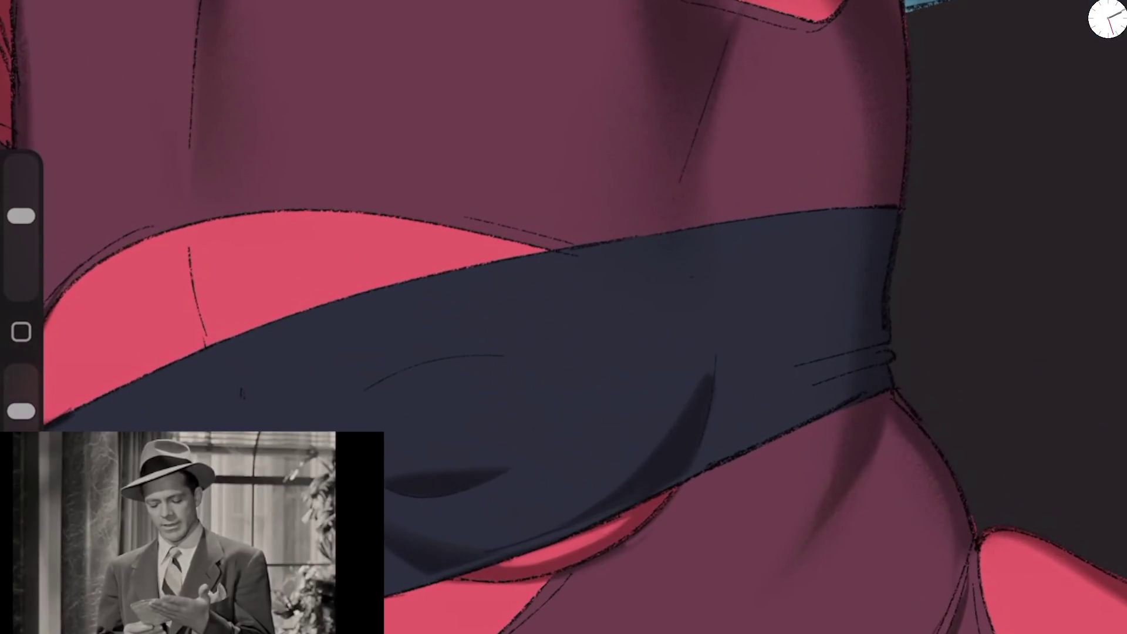
left_click_drag(22, 411, 21, 427)
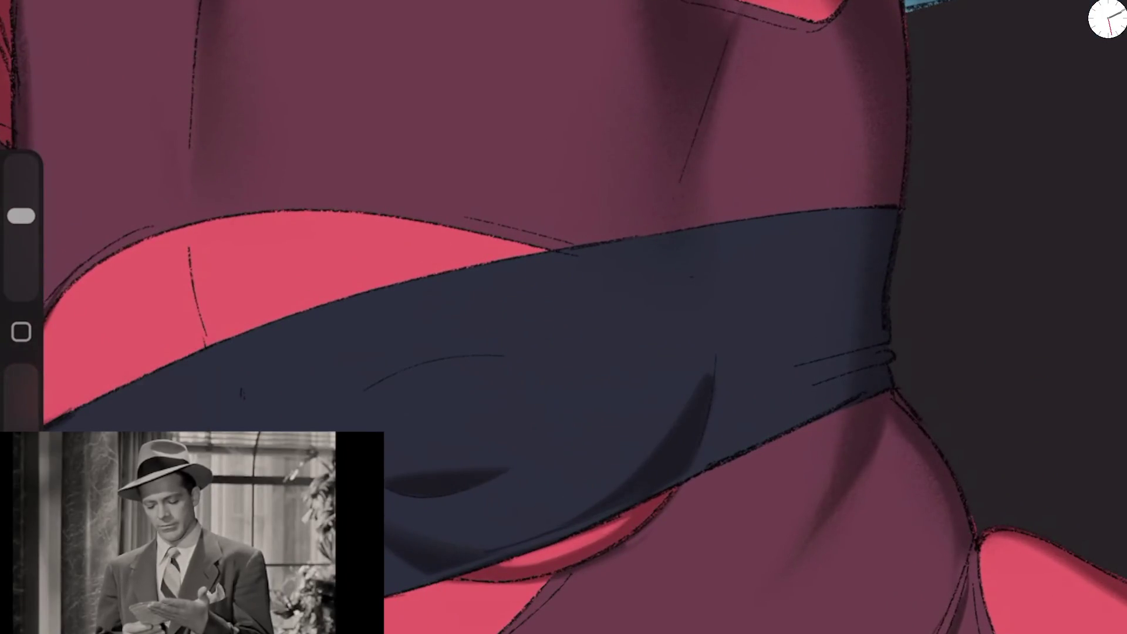
key("ctrl+z")
scroll(564, 317, "down", 5)
scroll(564, 317, "up", 5)
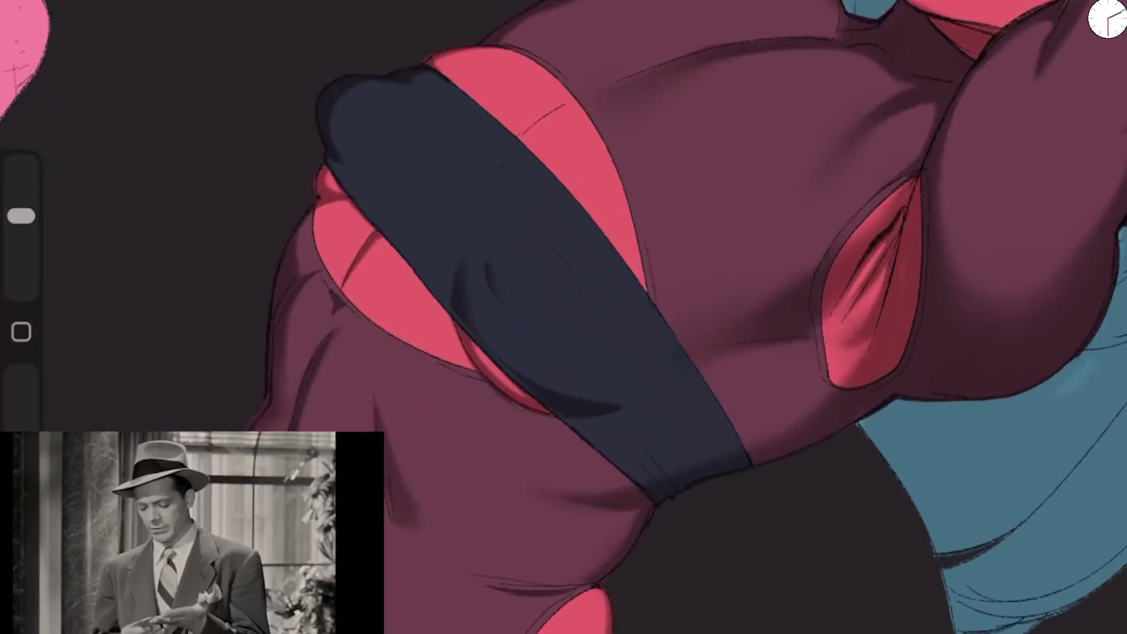
left_click_drag(21, 426, 21, 374)
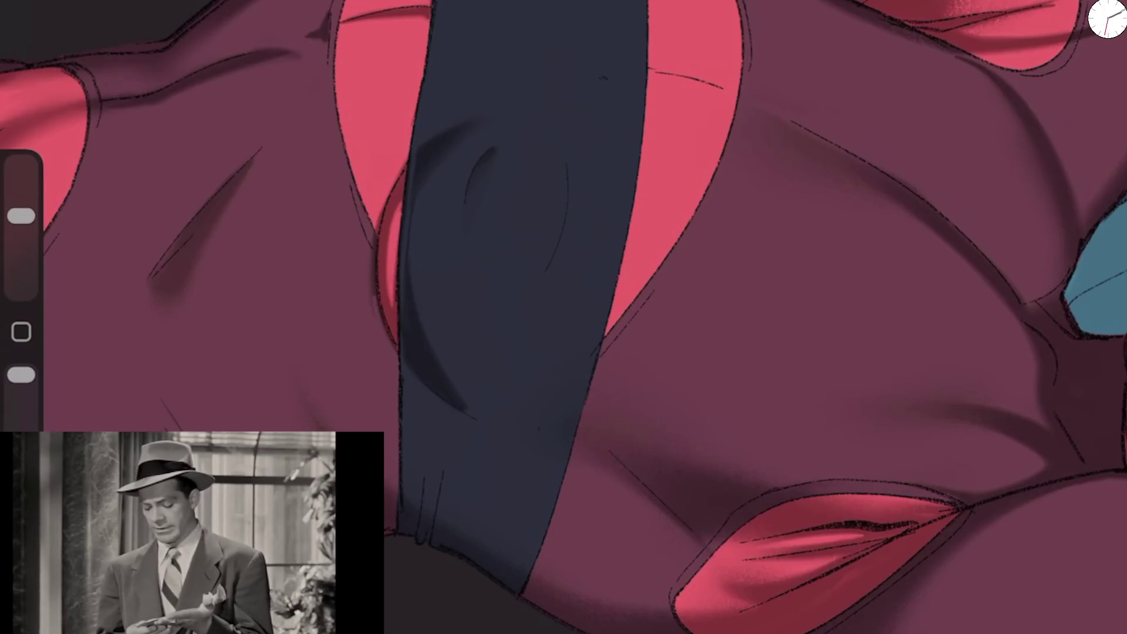
scroll(563, 317, "down", 5)
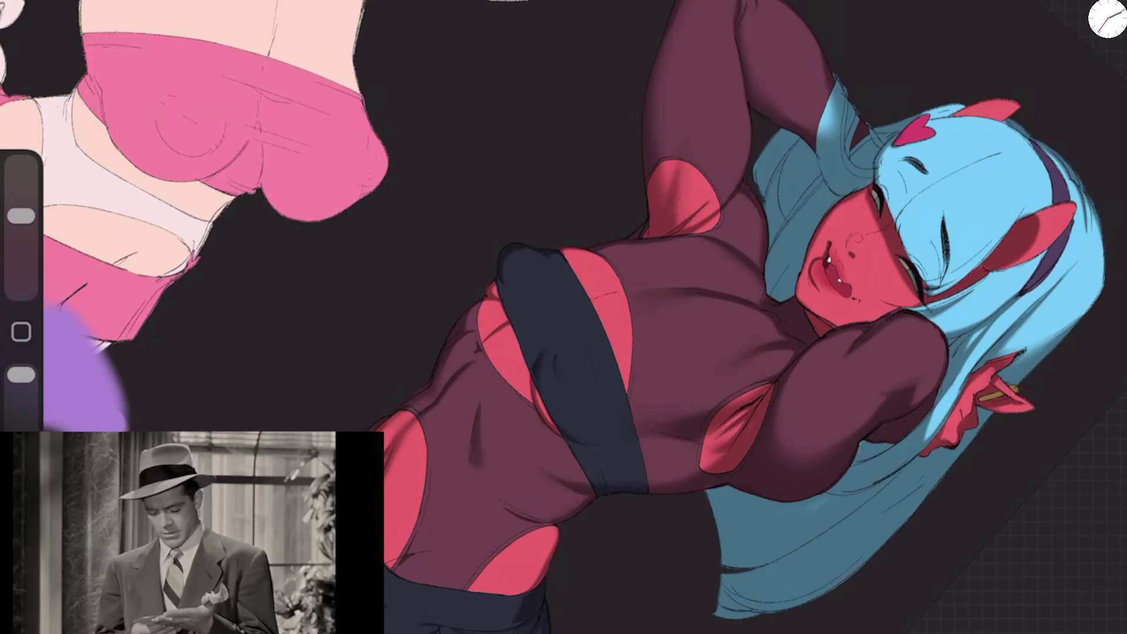
Step: Flip the canvas horizontally and shade the band's folded right end
left_click(35, 12)
left_click(111, 335)
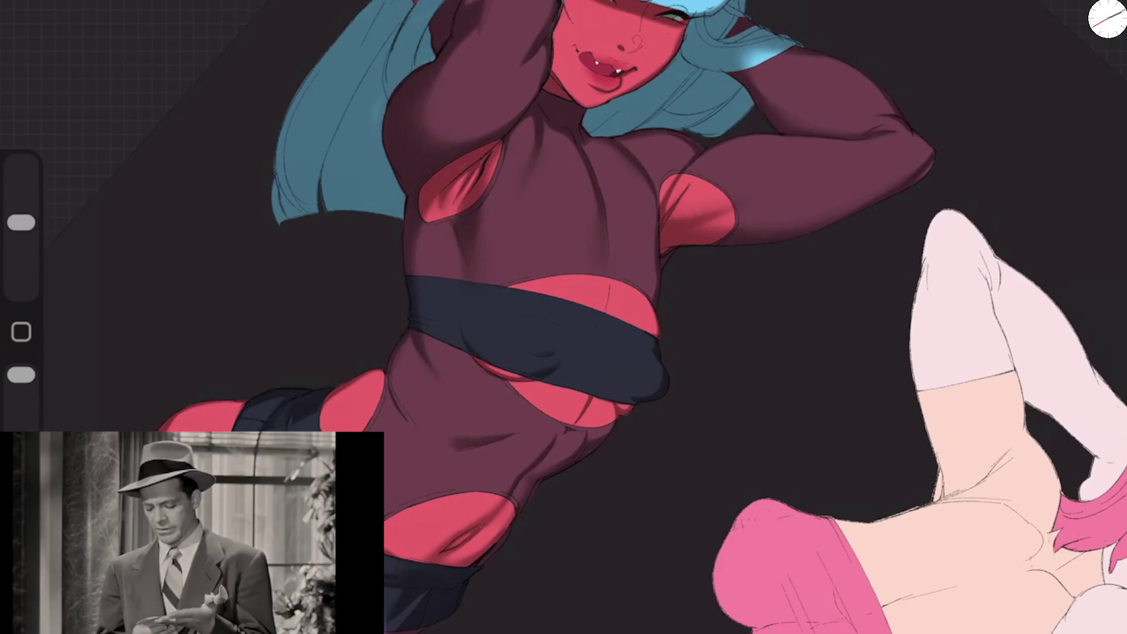
scroll(558, 340, "up", 5)
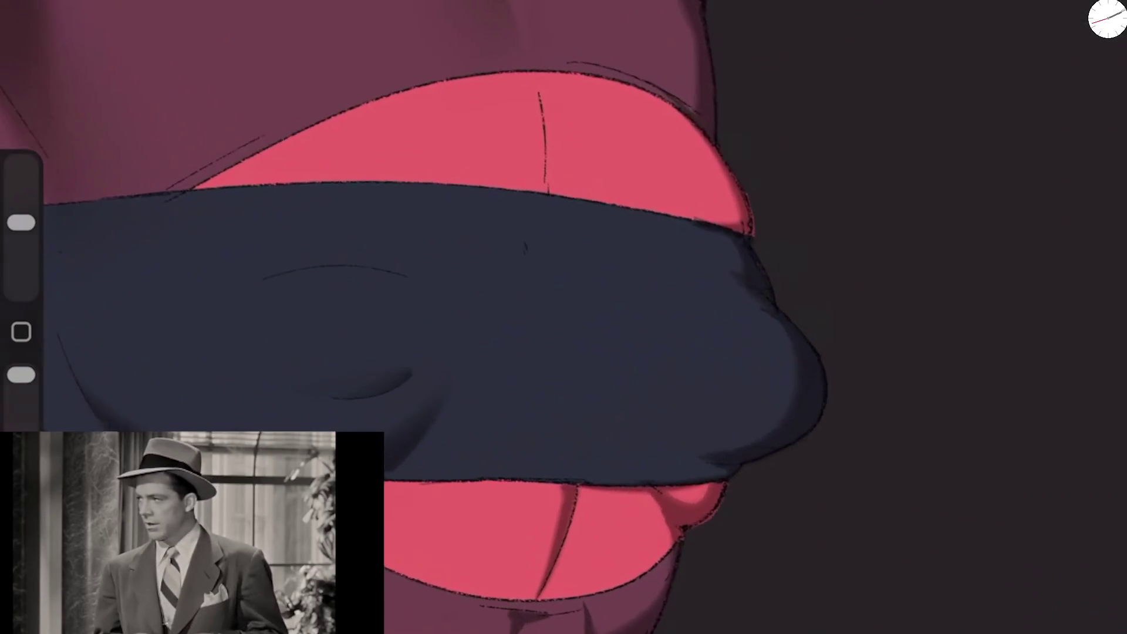
left_click_drag(482, 302, 440, 426)
left_click_drag(463, 341, 411, 428)
mouse_move(475, 296)
left_mouse_down()
mouse_move(449, 349)
mouse_move(482, 308)
left_mouse_up()
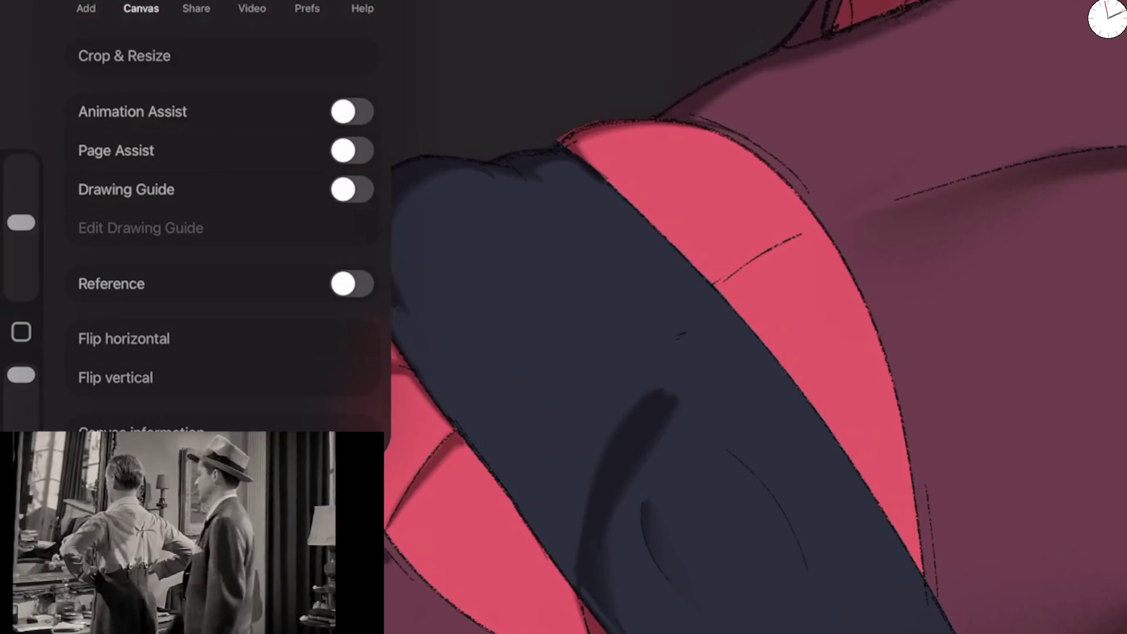
Step: Try extending the band's shadow upward with a slightly larger brush, then undo it
scroll(646, 317, "down", 2)
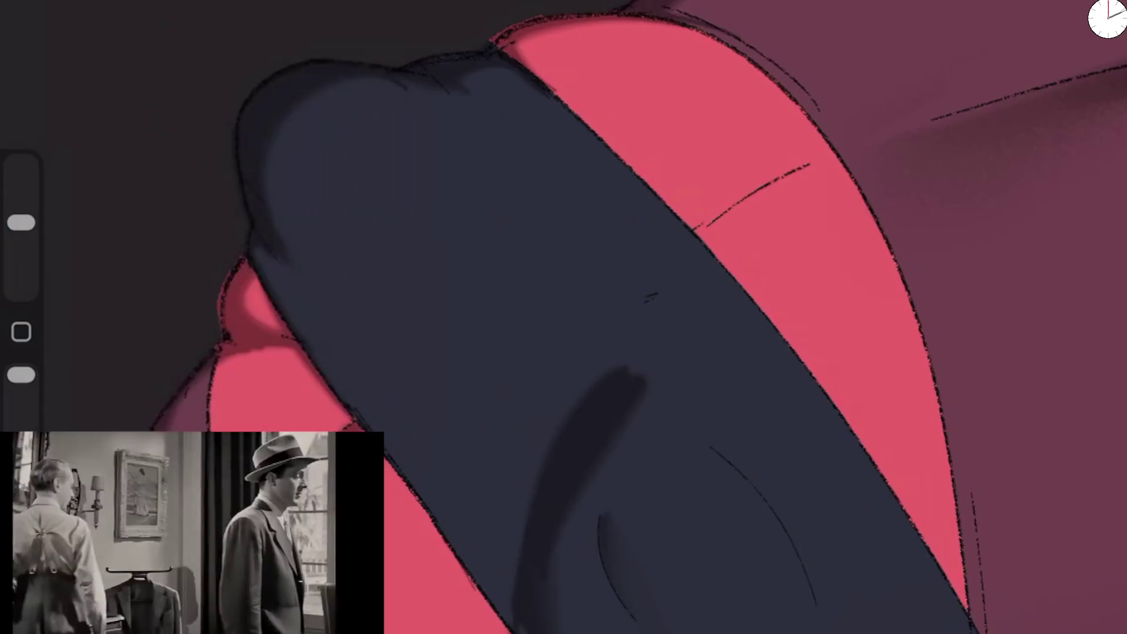
left_click_drag(511, 587, 631, 343)
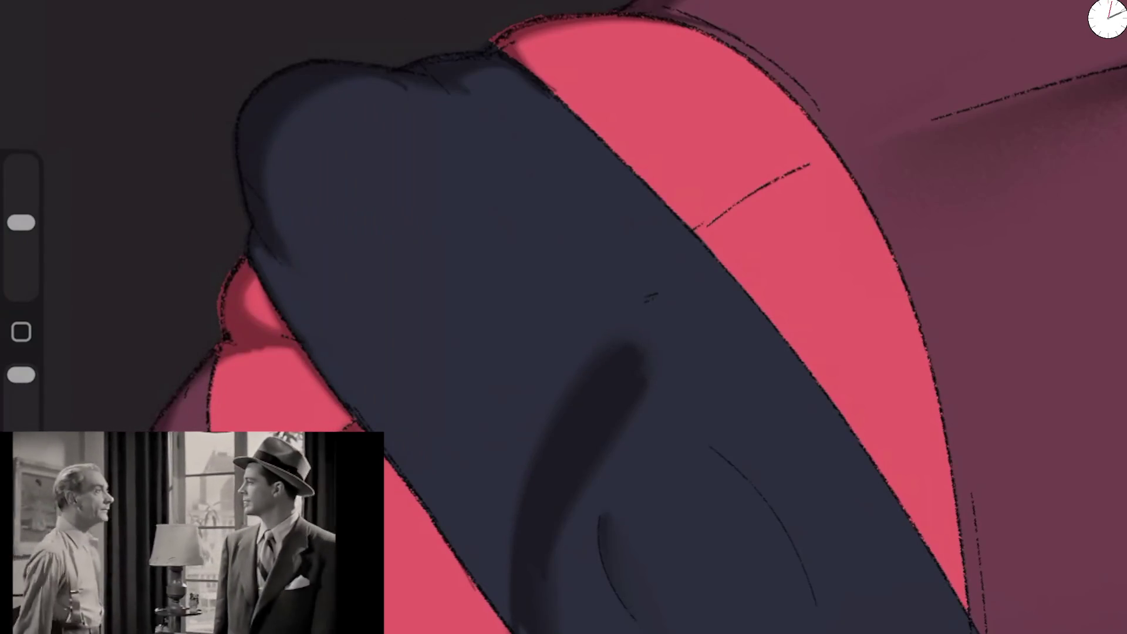
left_click_drag(21, 223, 21, 216)
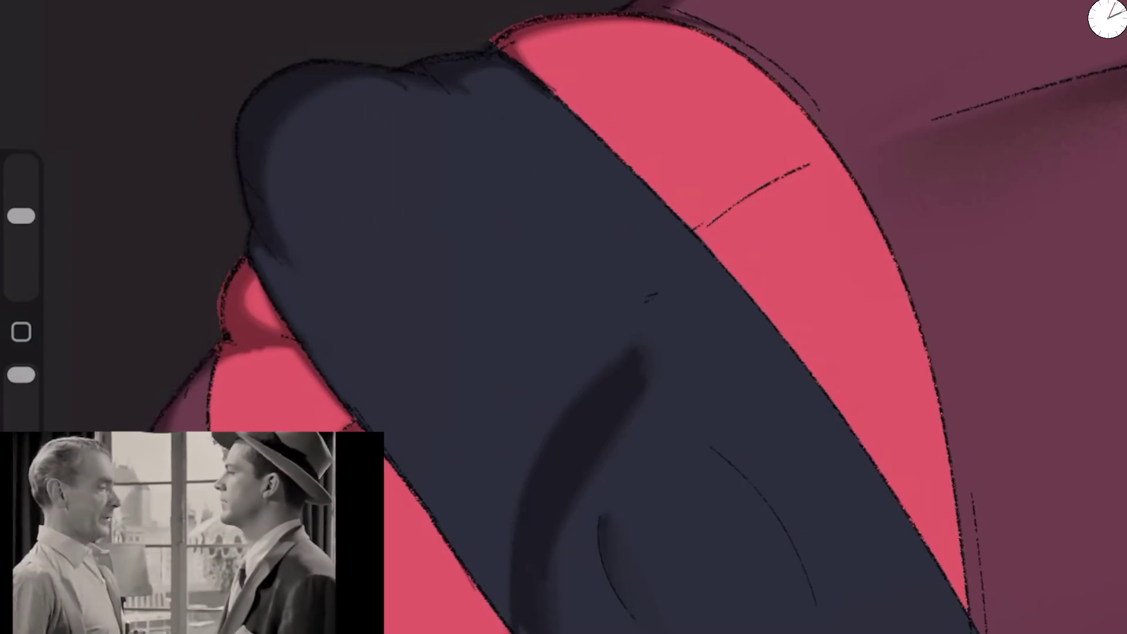
scroll(645, 317, "down", 2)
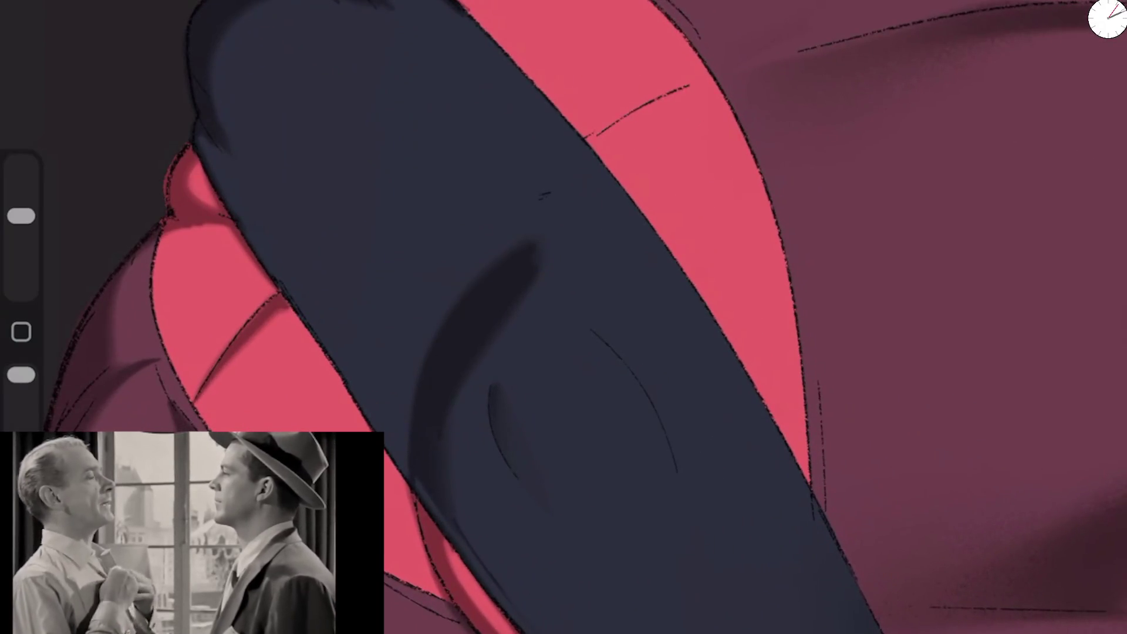
left_click_drag(1092, 3, 1080, 235)
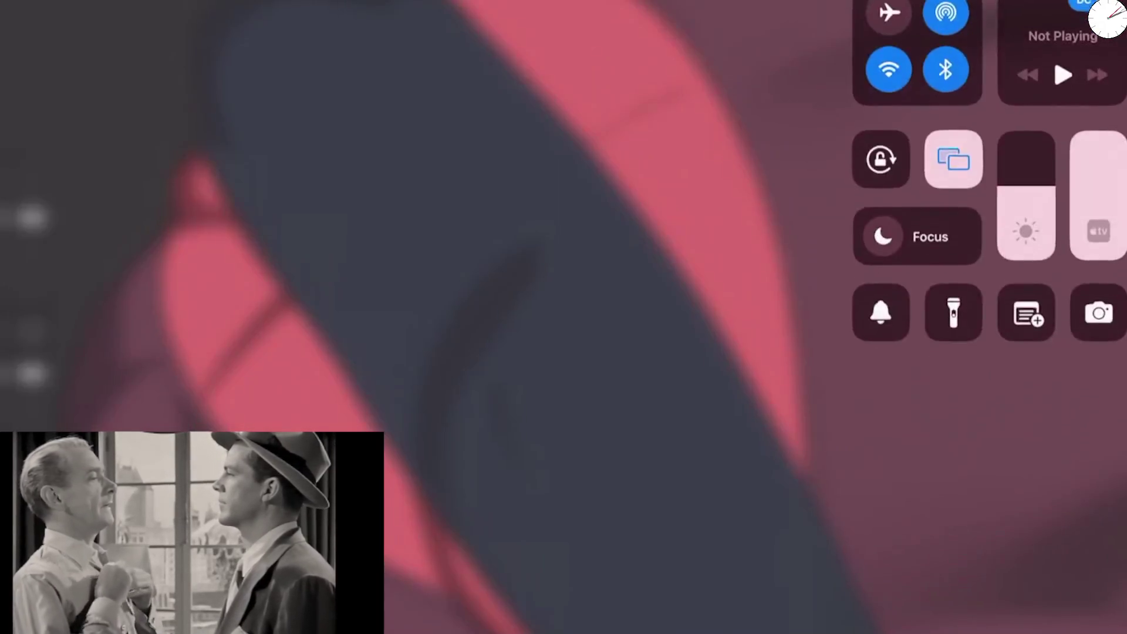
left_click(587, 352)
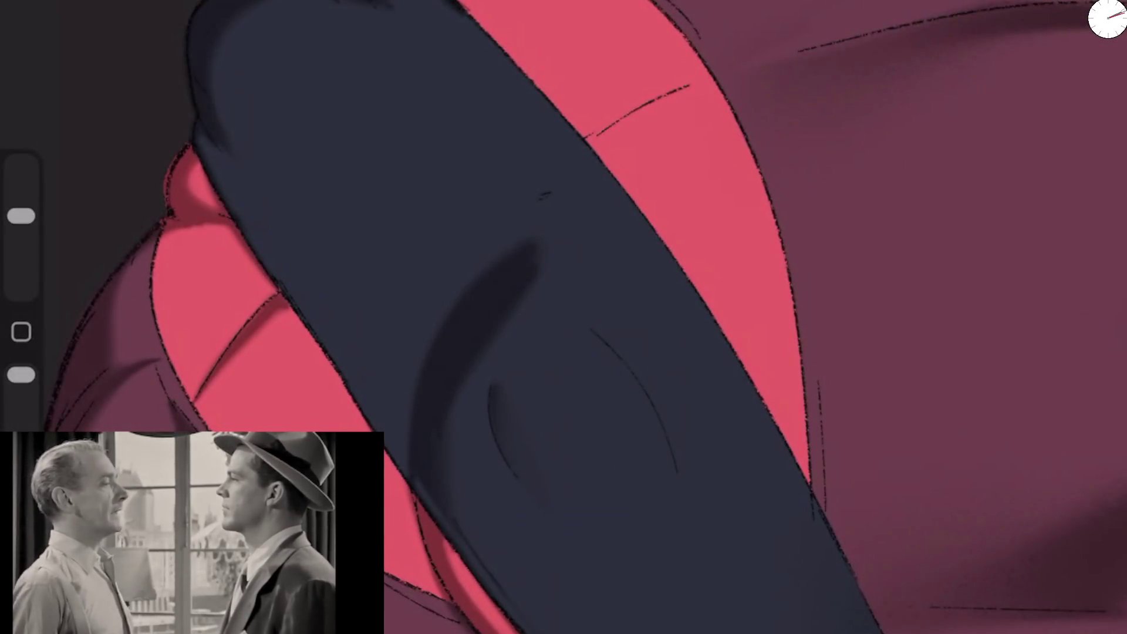
key("ctrl+z")
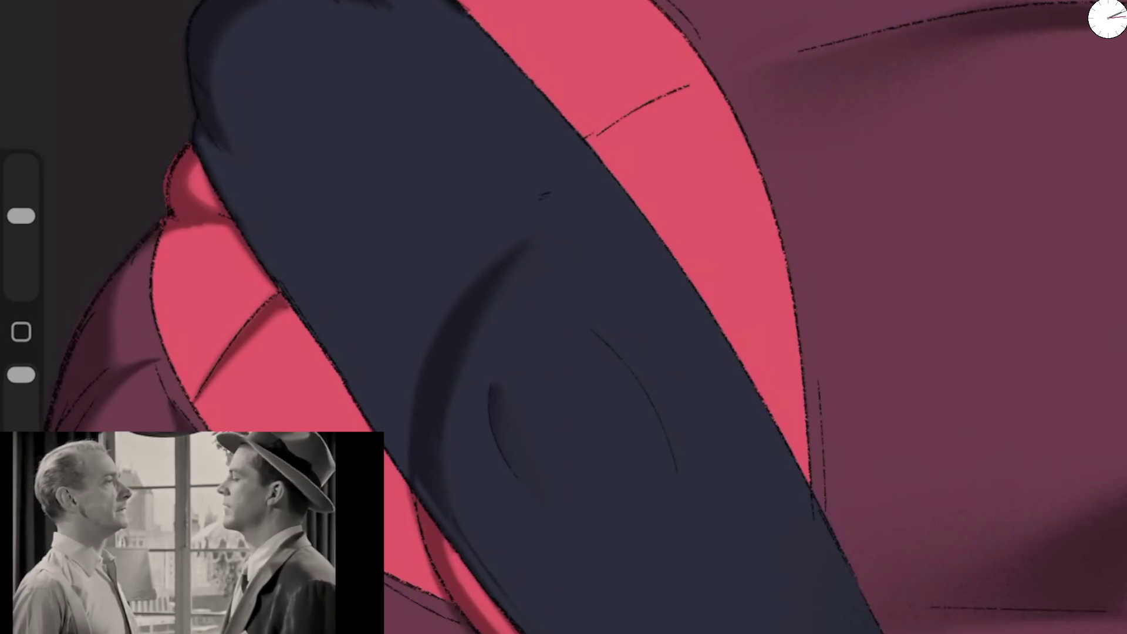
Step: Hatch a dark shadow on the red skin and undo a trial diagonal suit shadow
left_click_drag(21, 216, 21, 223)
left_click_drag(634, 108, 597, 137)
mouse_move(681, 90)
left_mouse_down()
mouse_move(591, 143)
mouse_move(607, 134)
left_mouse_up()
left_click_drag(880, 47, 969, 205)
mouse_move(464, 285)
left_mouse_down()
mouse_move(364, 352)
mouse_move(478, 280)
left_mouse_up()
key("ctrl+z")
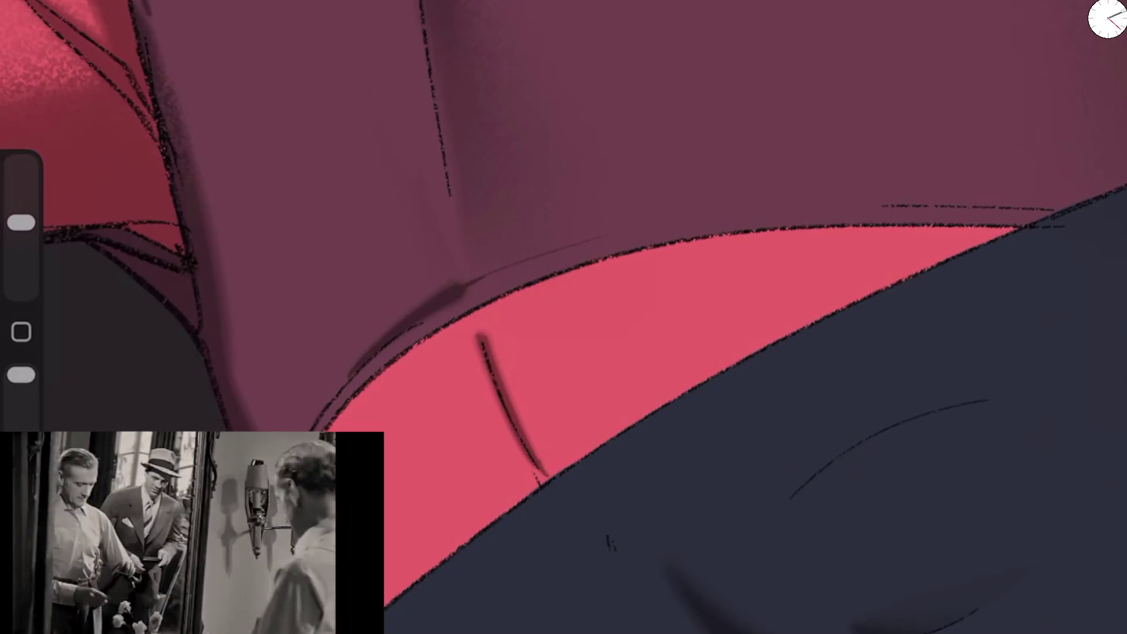
Step: Add short dark shading strokes along the cut-out edge
left_click_drag(475, 321, 504, 300)
mouse_move(469, 341)
left_mouse_down()
mouse_move(540, 275)
mouse_move(575, 262)
left_mouse_up()
scroll(564, 317, "down", 5)
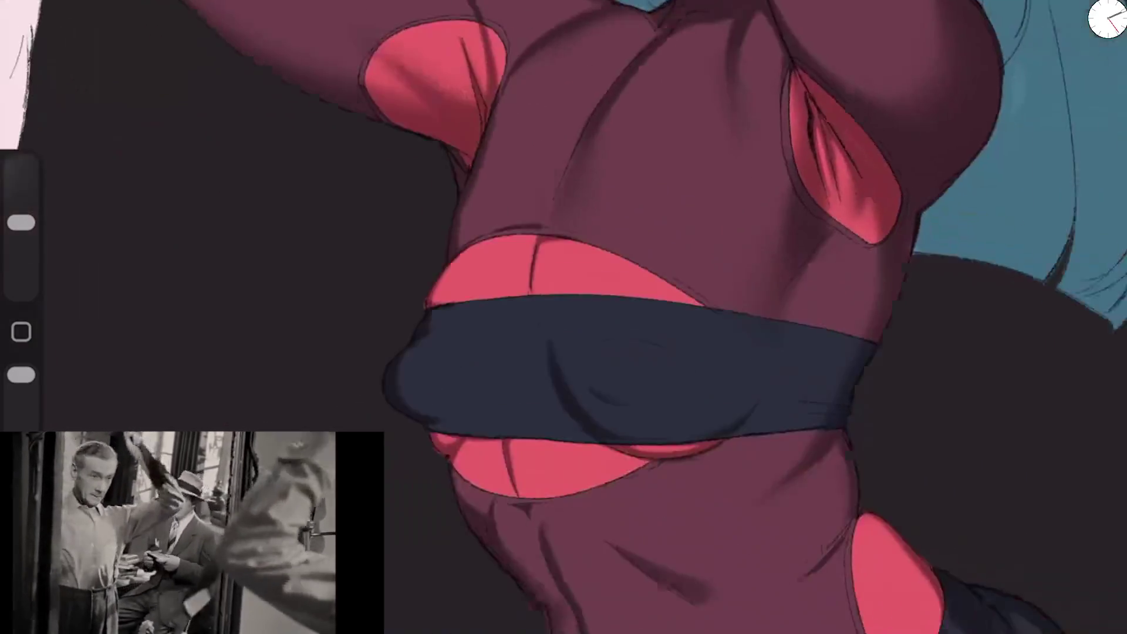
scroll(564, 317, "down", 5)
scroll(810, 281, "up", 5)
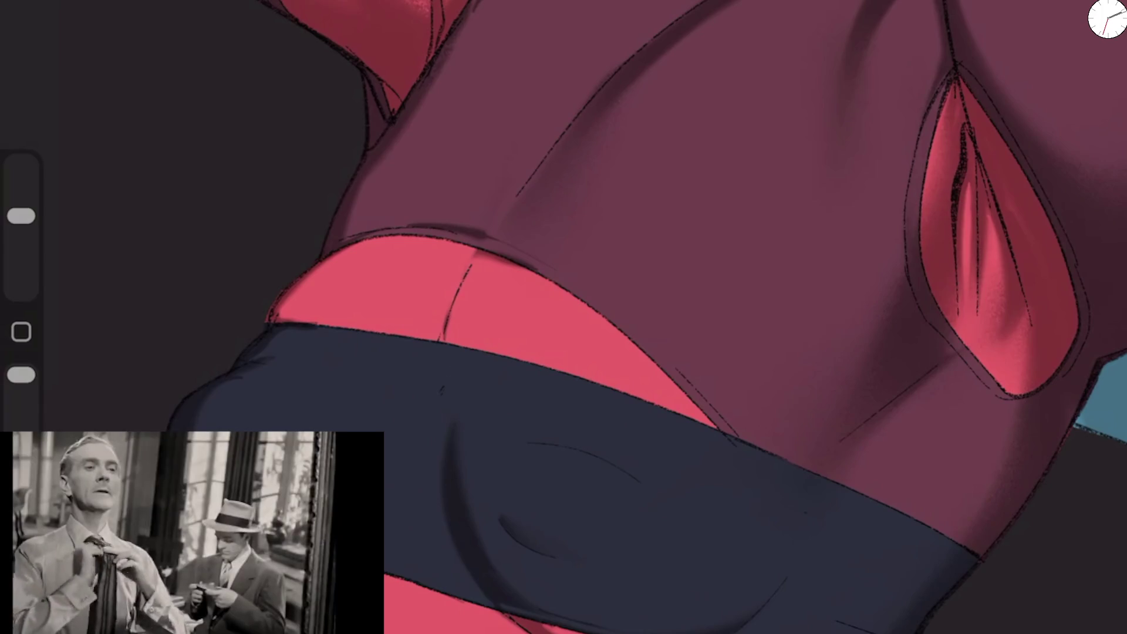
Step: Paint a curved fold shadow along the navy band's curve and deepen it
mouse_move(452, 429)
left_mouse_down()
mouse_move(472, 540)
mouse_move(540, 614)
left_mouse_up()
left_click_drag(21, 216, 21, 223)
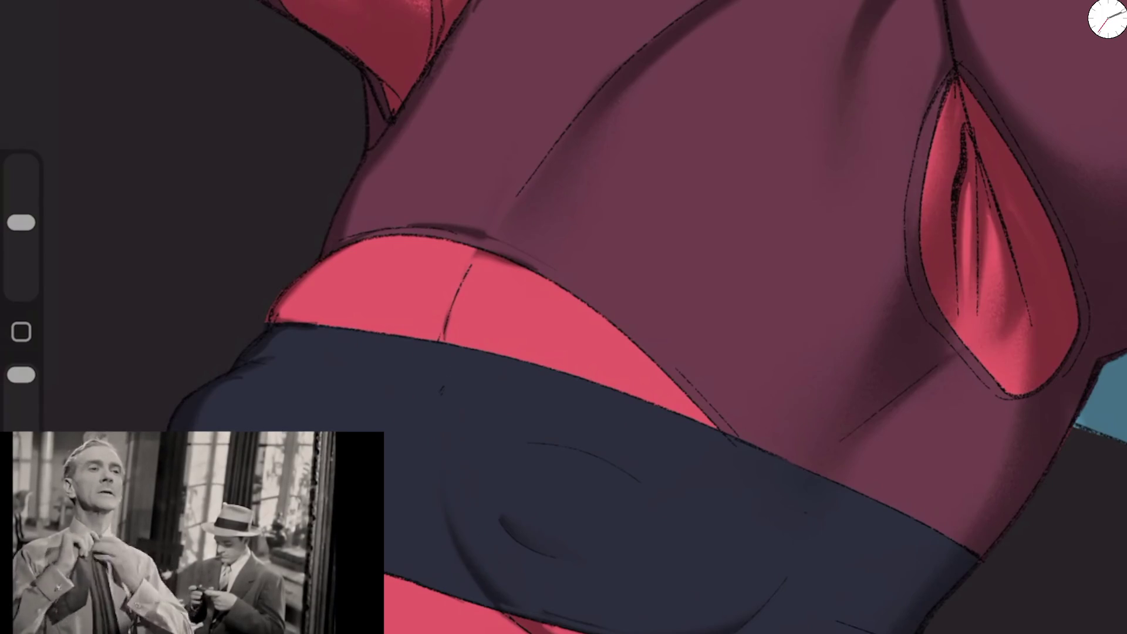
left_click_drag(419, 390, 476, 587)
scroll(564, 317, "down", 5)
scroll(563, 317, "up", 5)
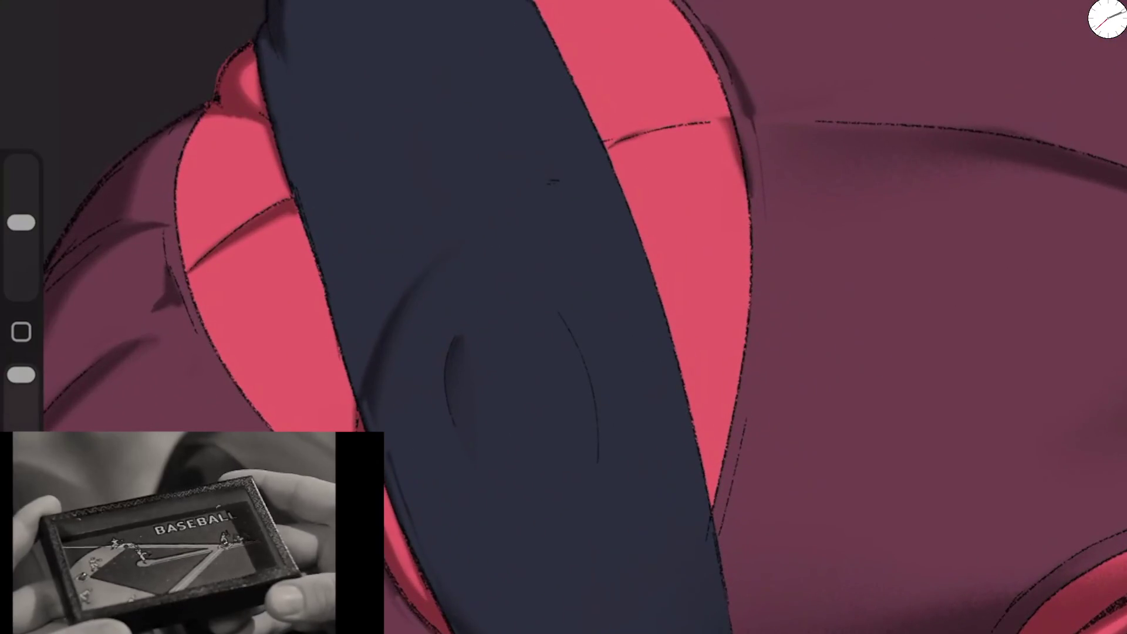
left_click_drag(374, 343, 525, 202)
Step: Soften the curved fold stroke and paint a diagonal crease shadow across the navy band
left_click_drag(21, 223, 21, 216)
left_click_drag(373, 369, 361, 405)
left_click_drag(382, 332, 525, 202)
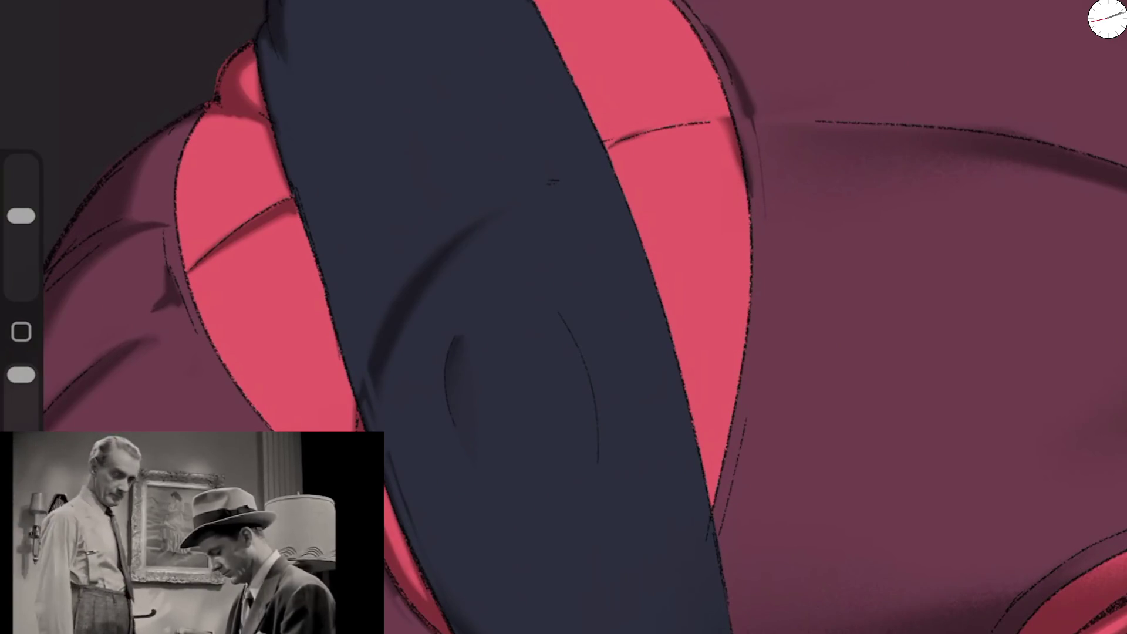
left_click_drag(21, 216, 21, 223)
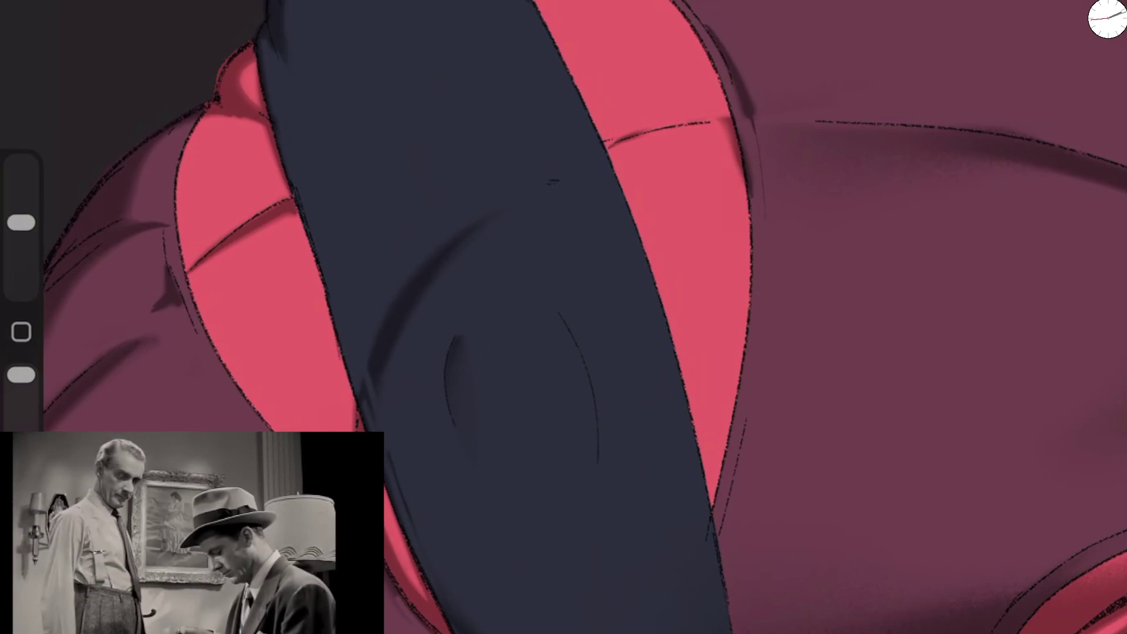
left_click_drag(256, 380, 407, 256)
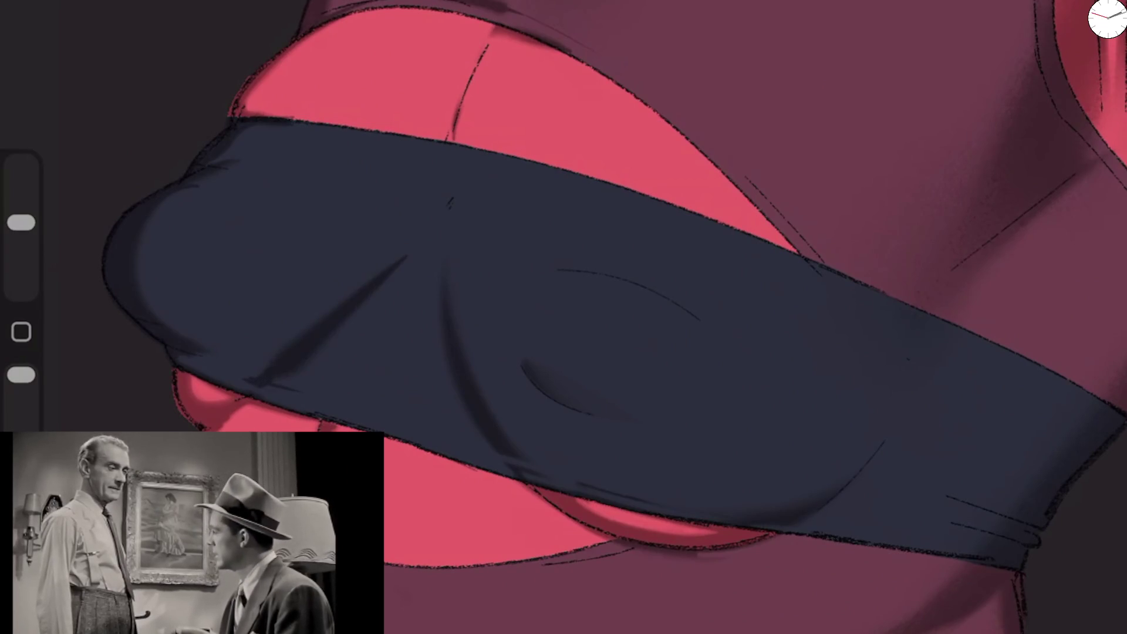
left_click_drag(21, 223, 21, 216)
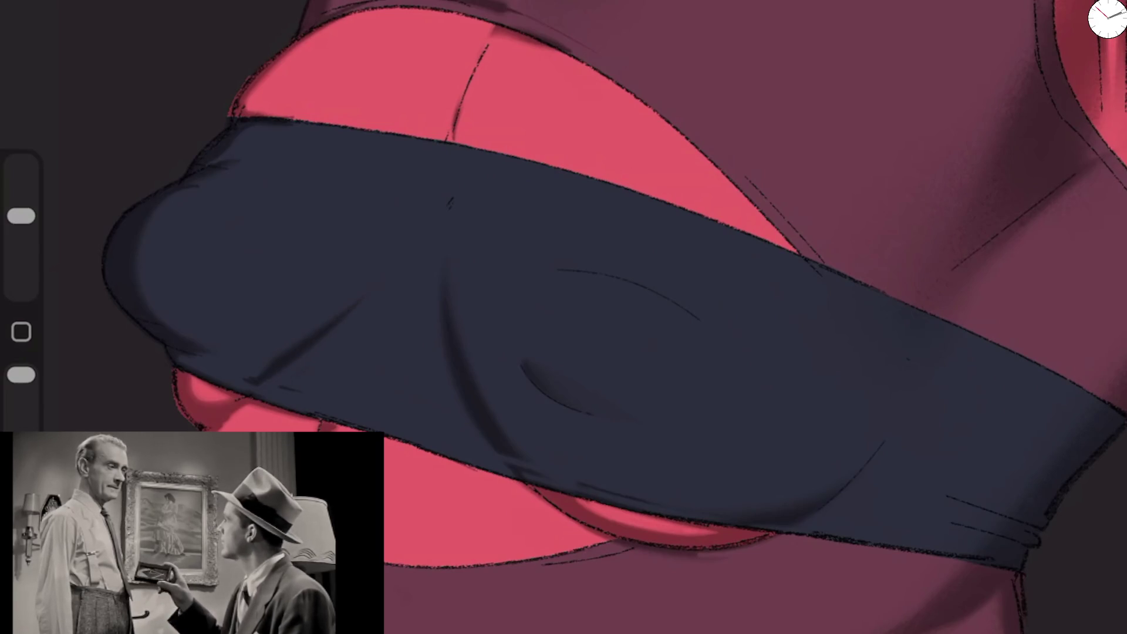
scroll(645, 294, "down", 5)
scroll(645, 294, "down", 1)
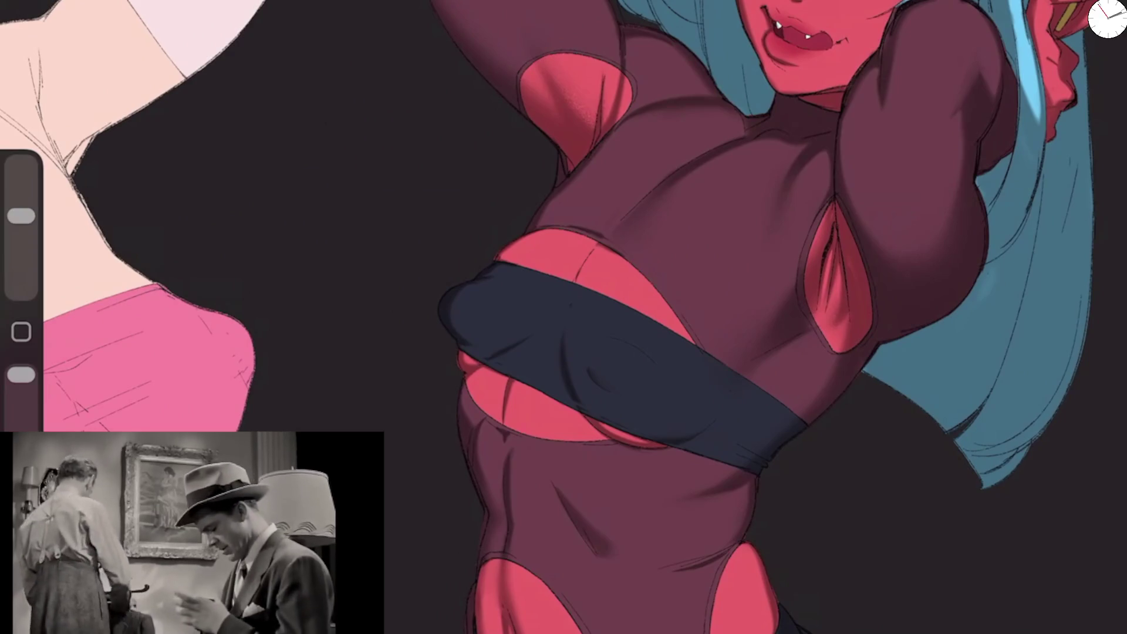
scroll(557, 341, "up", 5)
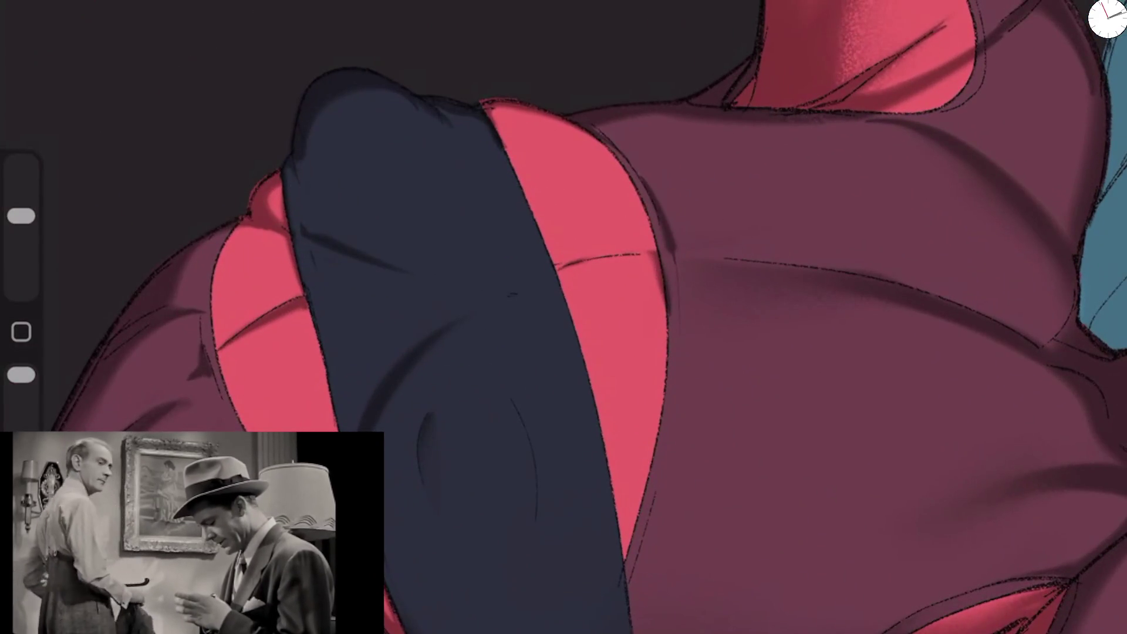
scroll(563, 317, "down", 5)
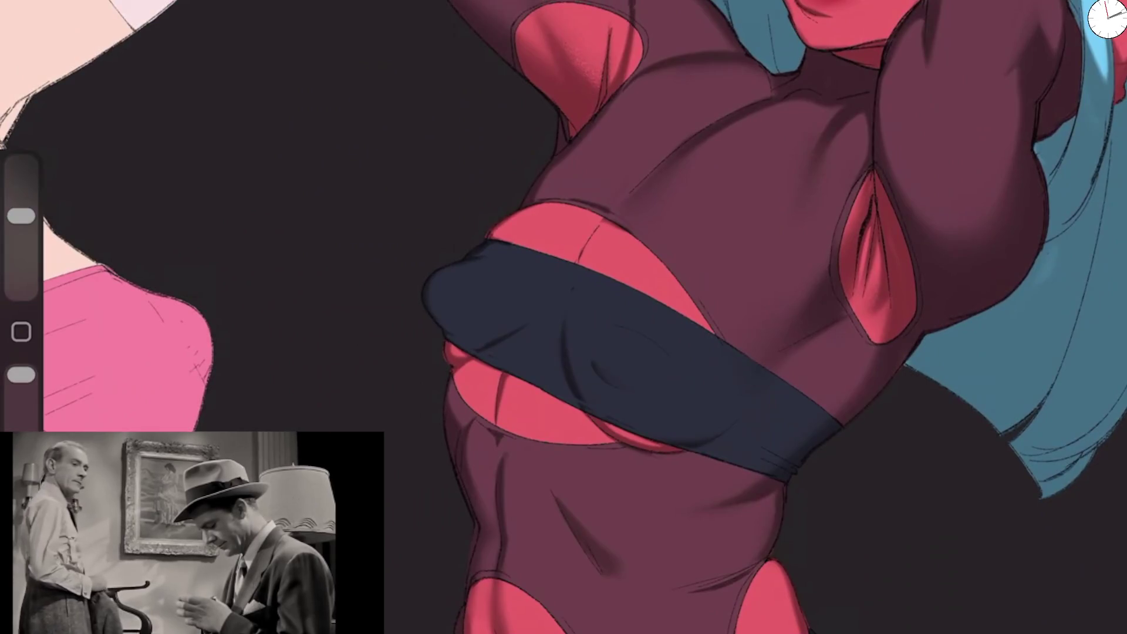
scroll(675, 293, "up", 5)
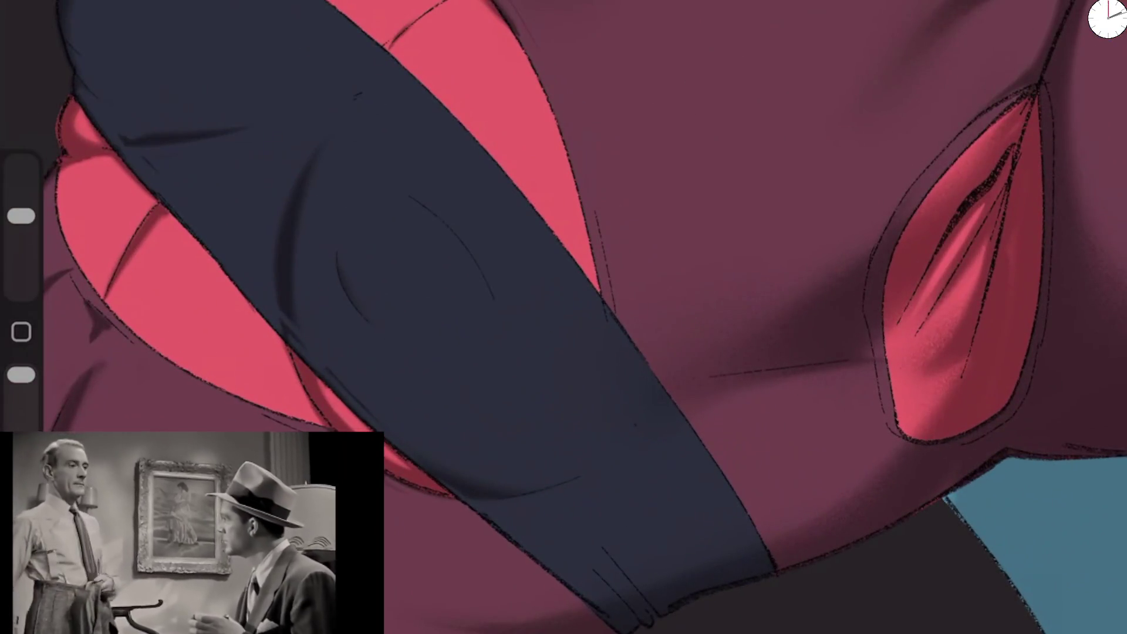
left_click_drag(21, 216, 22, 221)
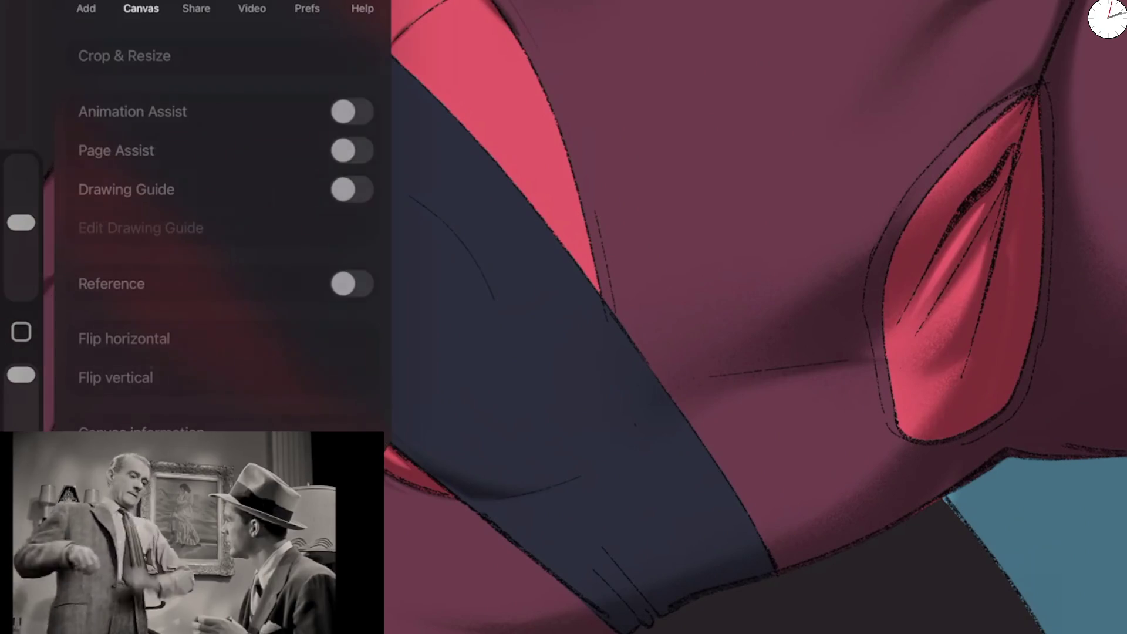
Step: Flip the canvas horizontally and set the brush size to 16%
left_click(121, 330)
left_click(646, 293)
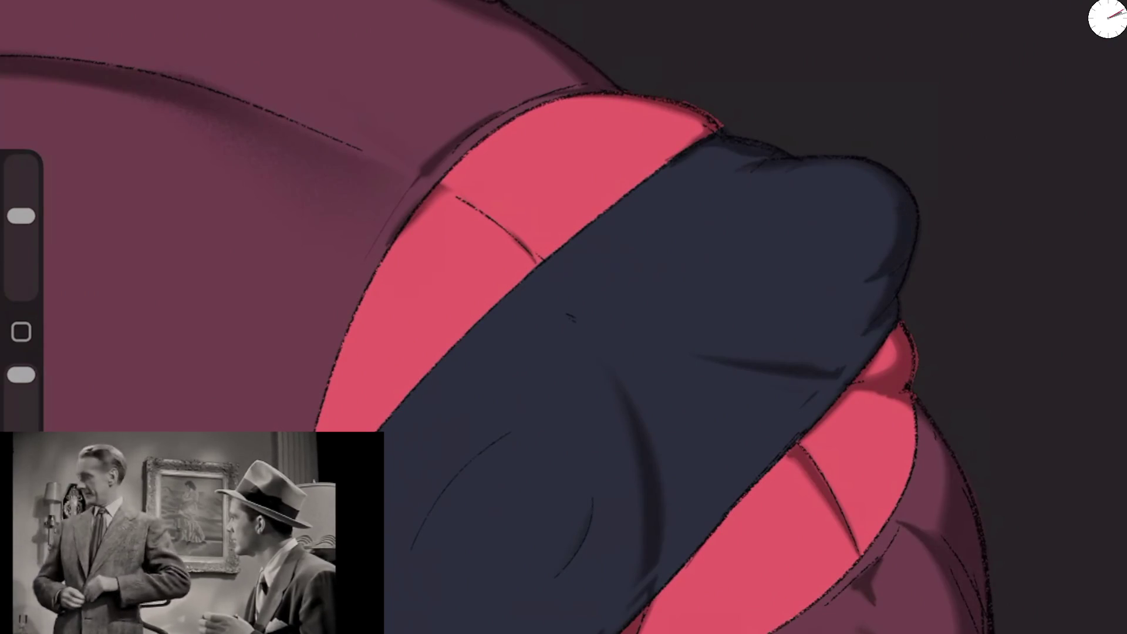
left_click_drag(21, 374, 21, 380)
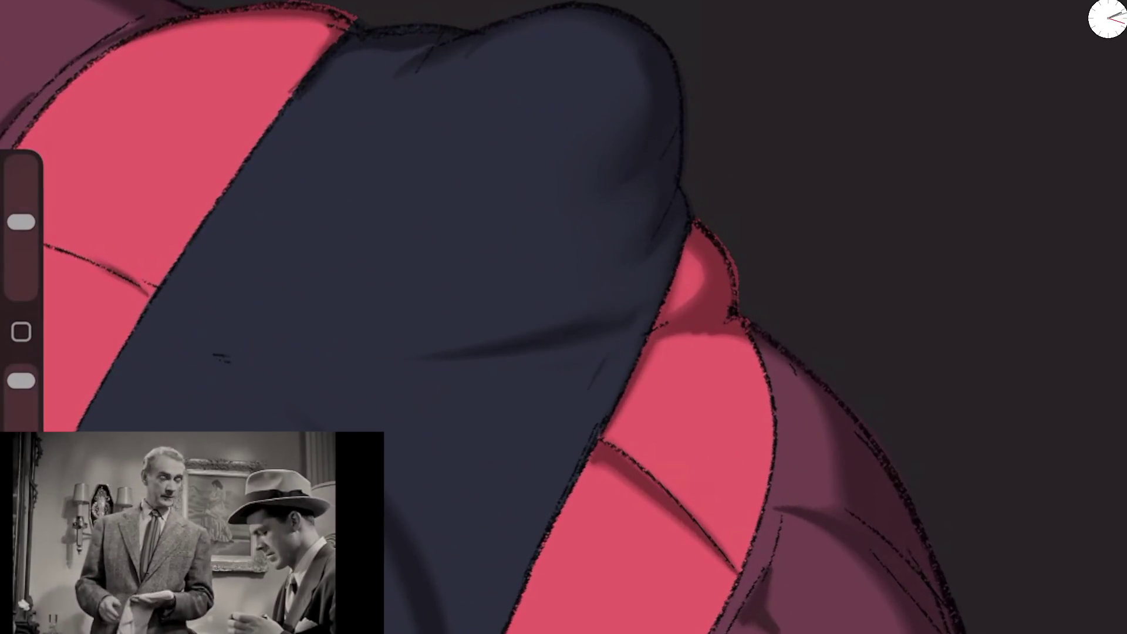
left_click_drag(21, 222, 21, 208)
left_click_drag(21, 381, 21, 374)
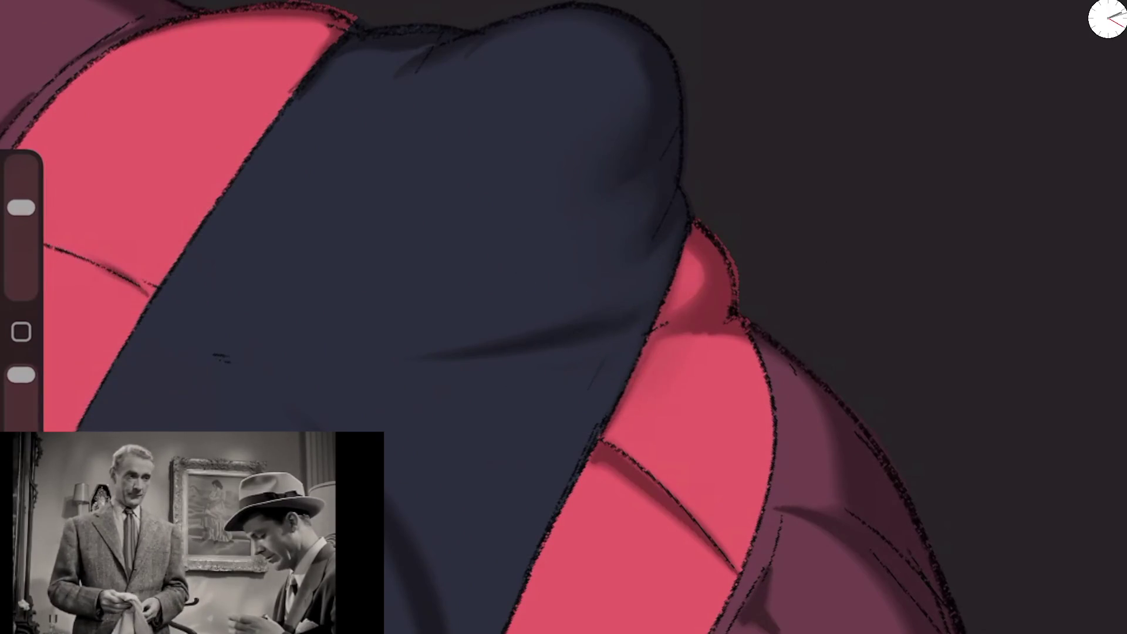
mouse_move(22, 208)
left_mouse_down()
mouse_move(21, 245)
mouse_move(21, 216)
left_mouse_up()
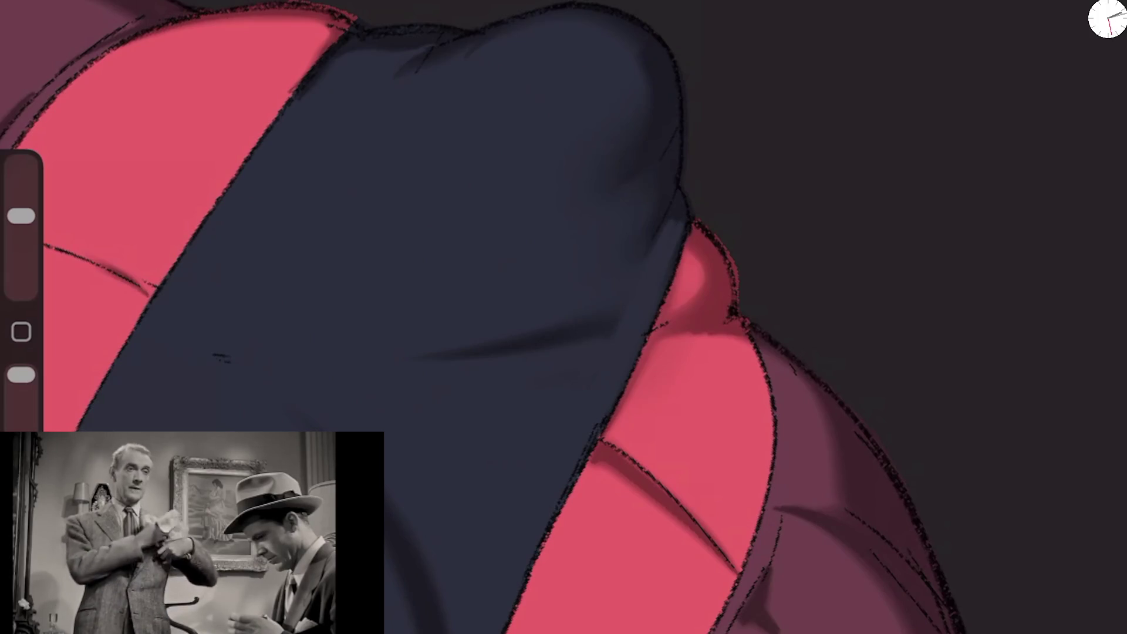
Step: Highlight and shade the band's tucked end and red fabric bump, then flip the canvas back
left_click_drag(637, 180, 661, 162)
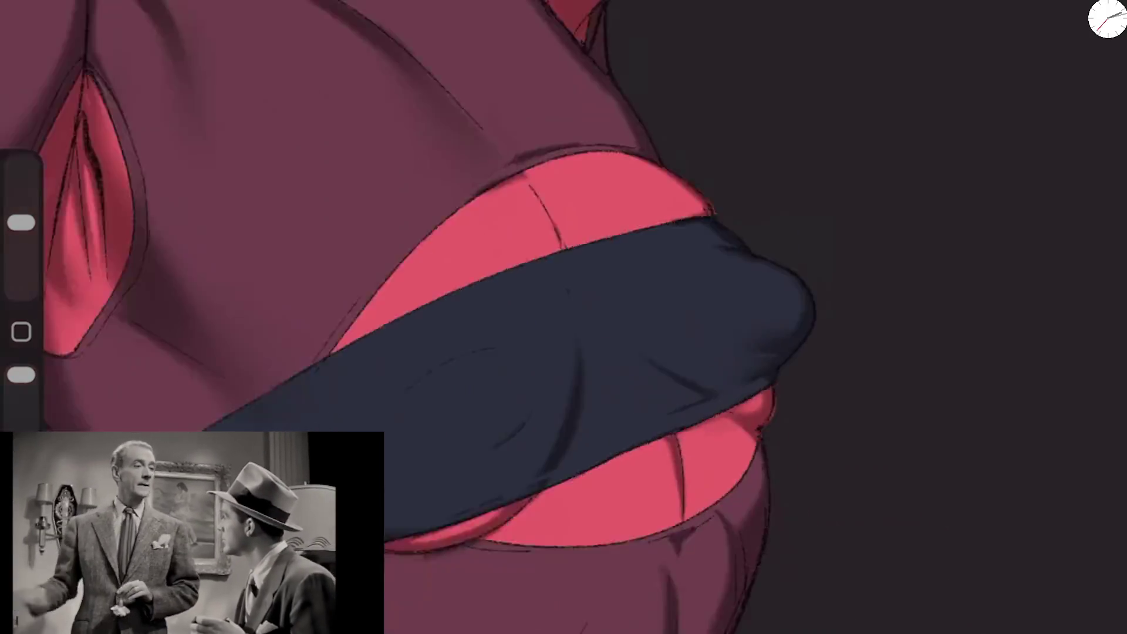
scroll(564, 317, "up", 5)
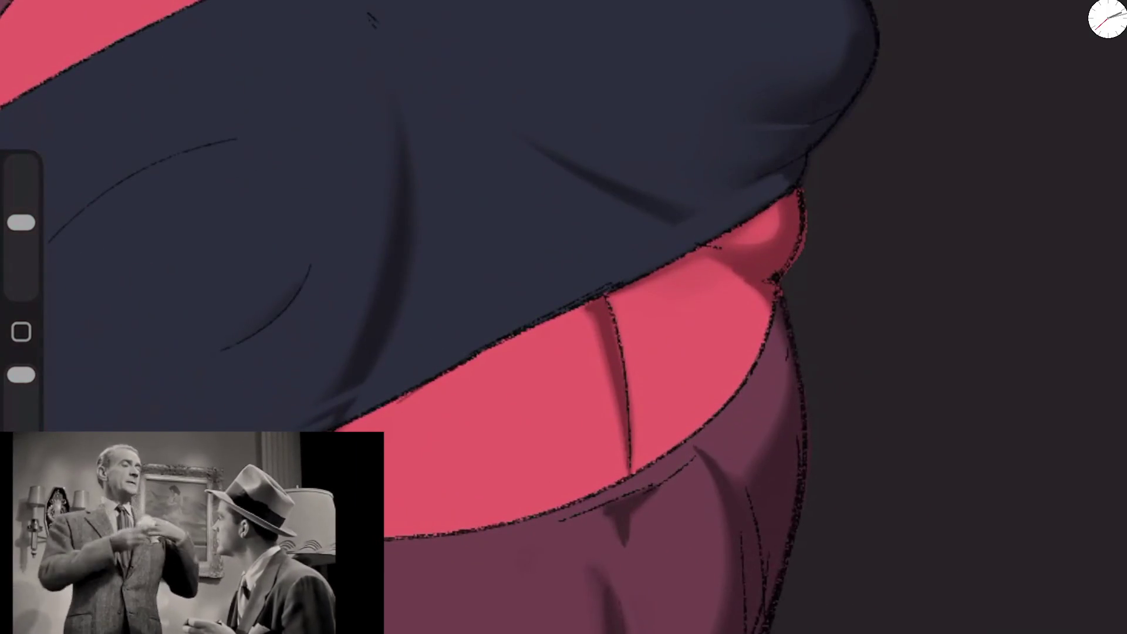
left_click_drag(587, 260, 669, 218)
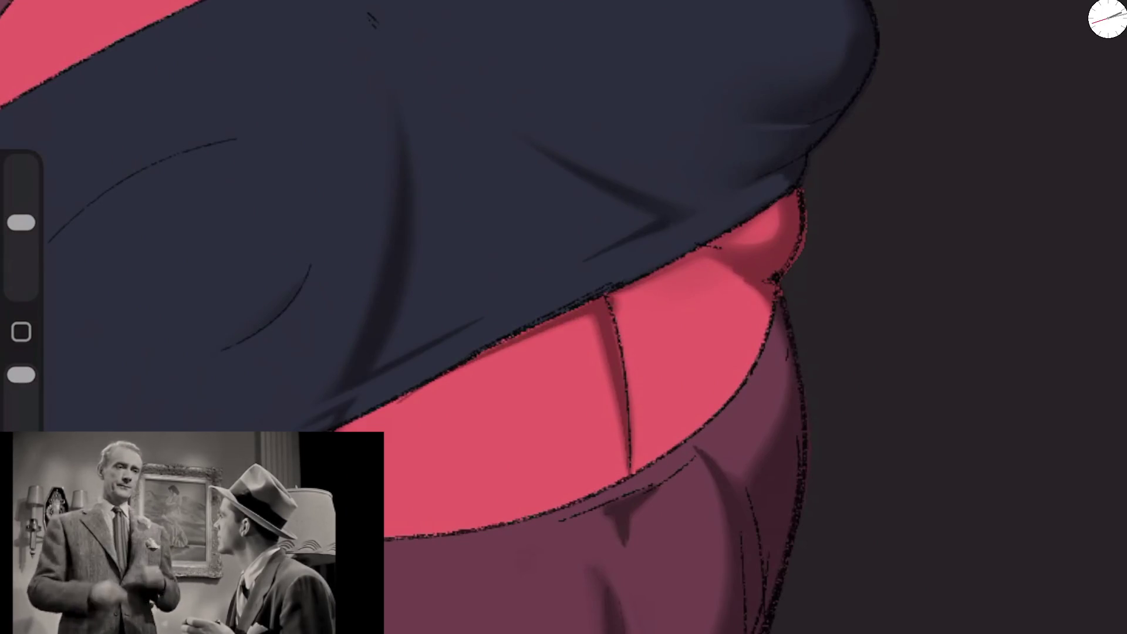
left_click_drag(21, 222, 21, 215)
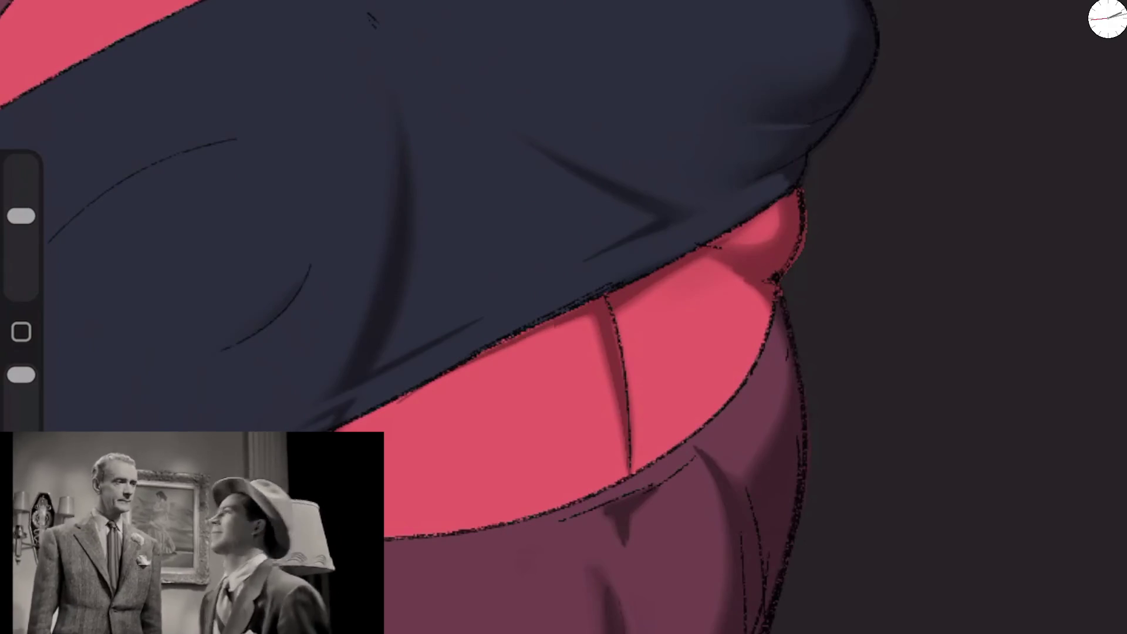
mouse_move(622, 308)
left_mouse_down()
mouse_move(781, 212)
mouse_move(774, 253)
mouse_move(786, 231)
left_mouse_up()
left_click_drag(21, 216, 21, 222)
mouse_move(719, 238)
left_mouse_down()
mouse_move(752, 264)
mouse_move(786, 226)
left_mouse_up()
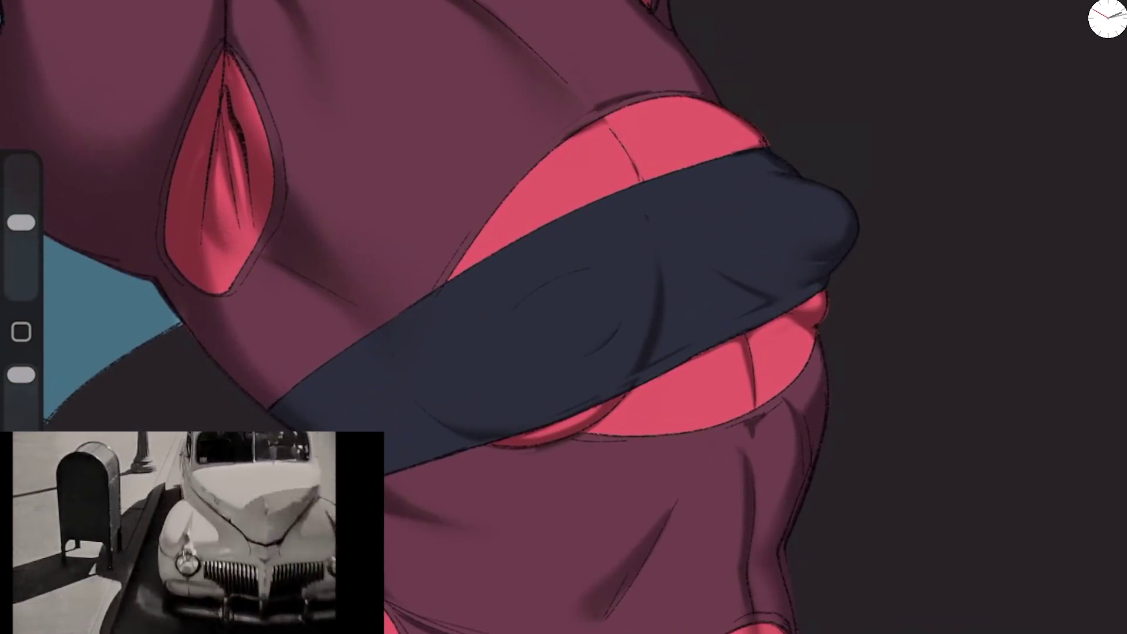
left_click(35, 3)
left_click(123, 339)
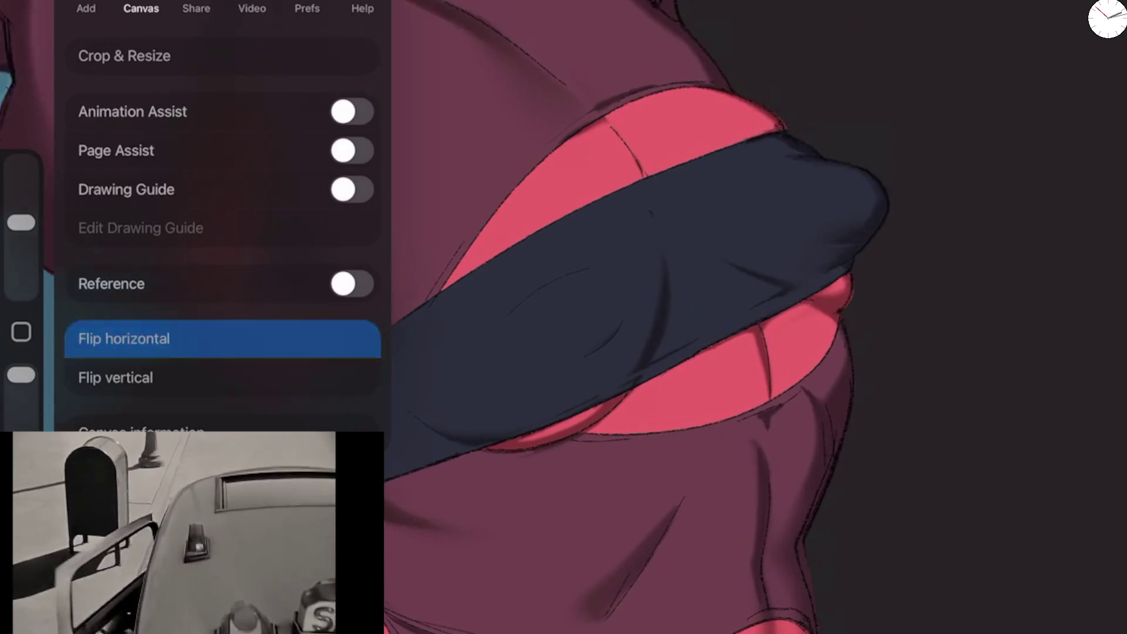
Step: Close the canvas menu, then paint dark shadow along the red cutout edge and down the sleeve
left_click(705, 352)
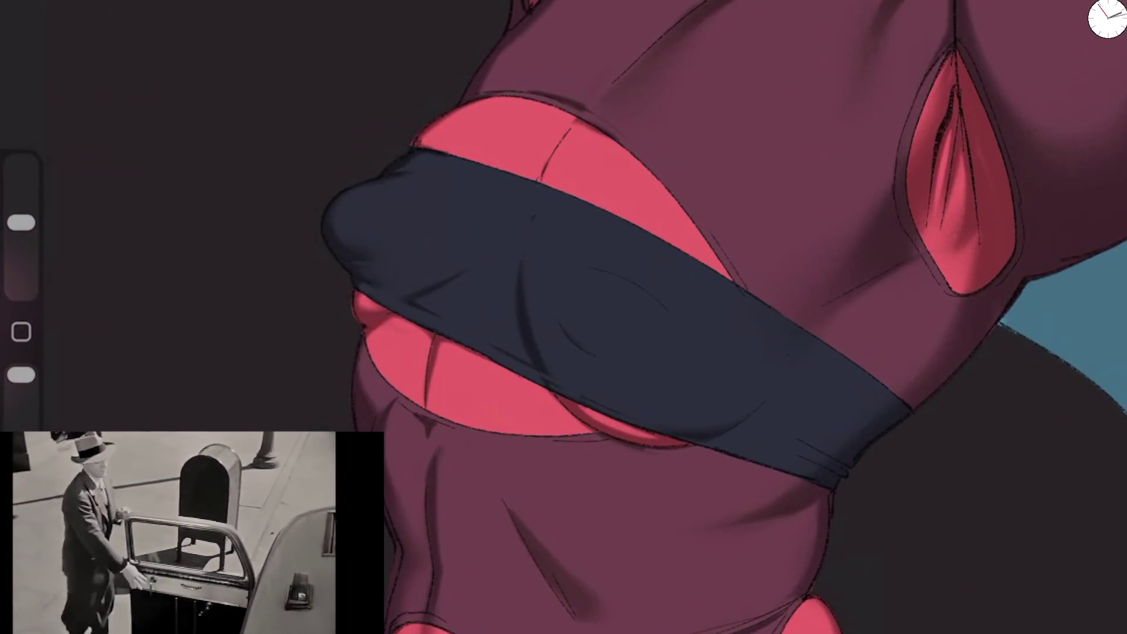
scroll(528, 205, "up", 3)
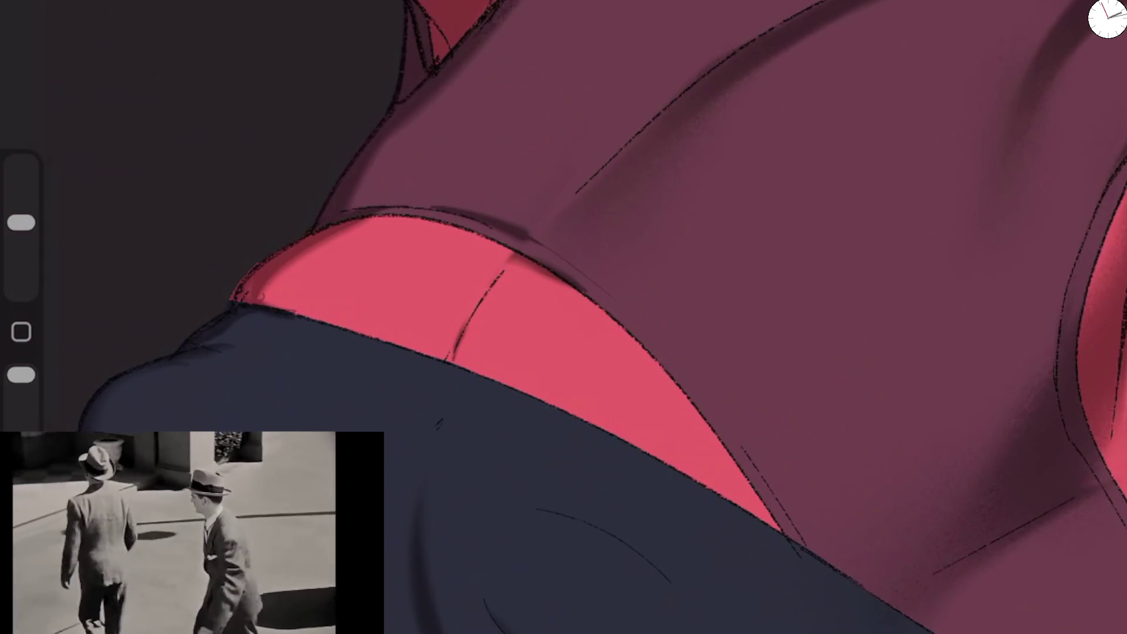
scroll(563, 317, "down", 2)
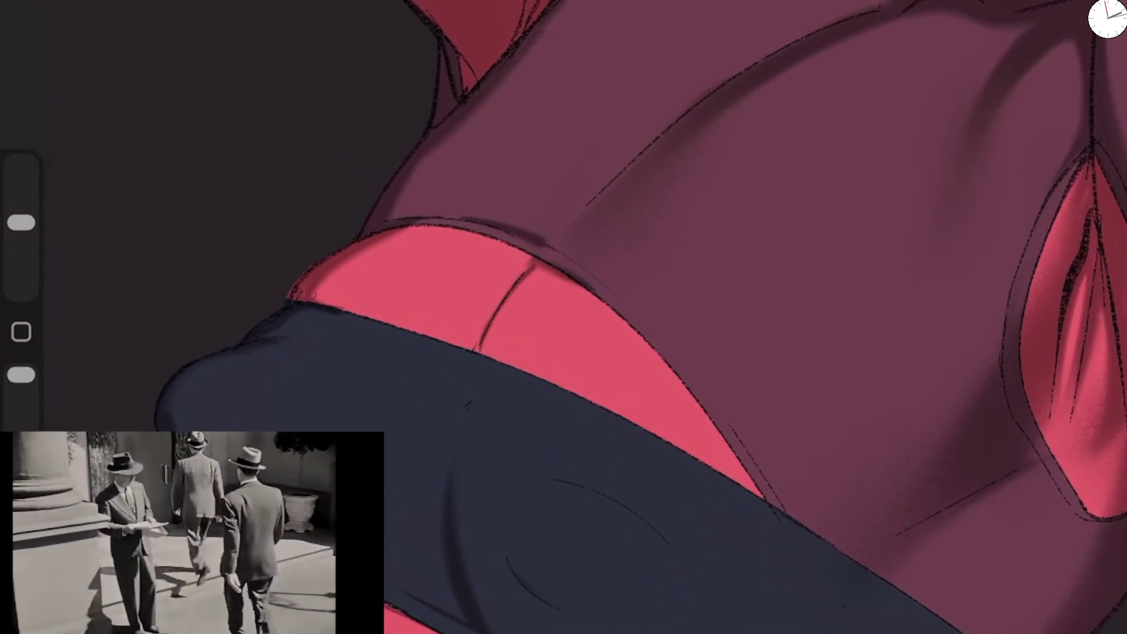
left_click_drag(21, 223, 21, 216)
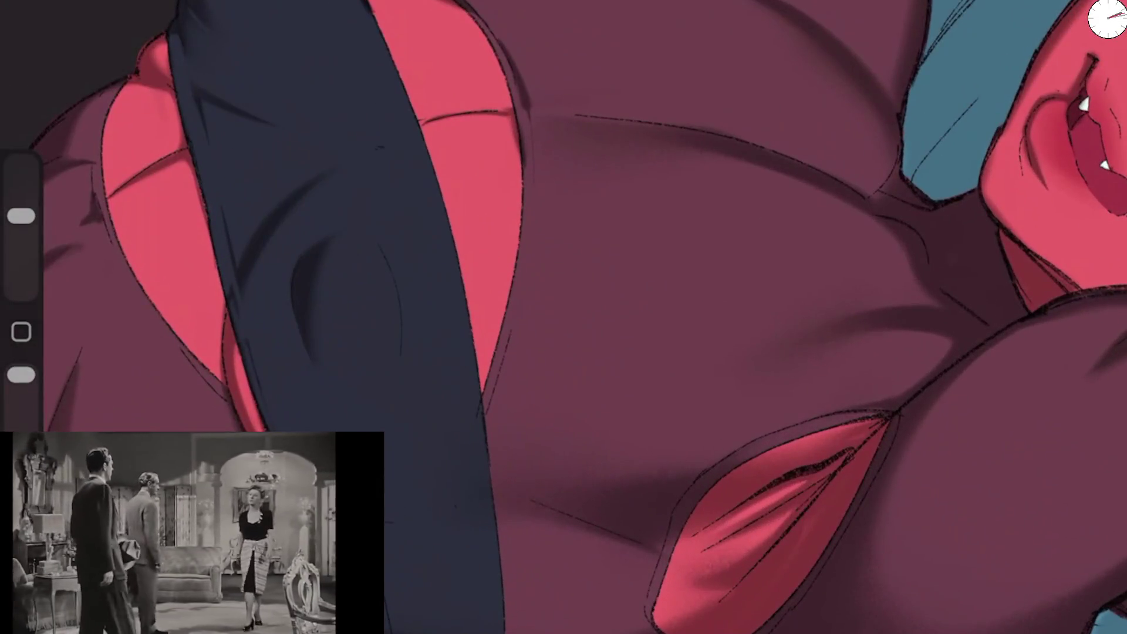
left_click_drag(21, 216, 21, 222)
left_click_drag(259, 249, 240, 392)
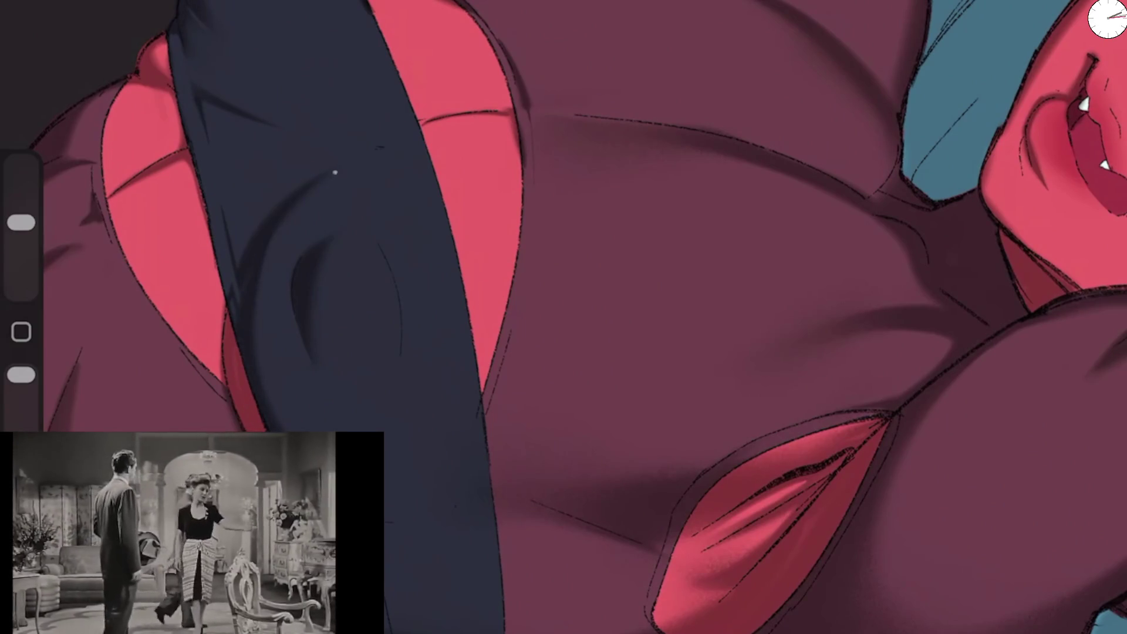
left_click_drag(334, 172, 262, 390)
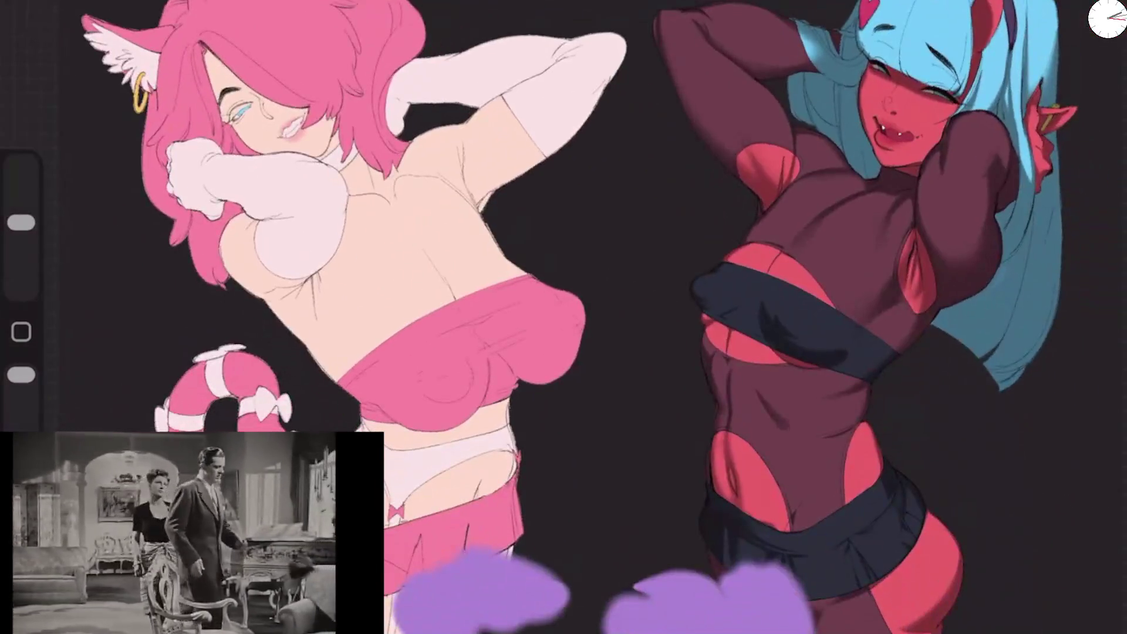
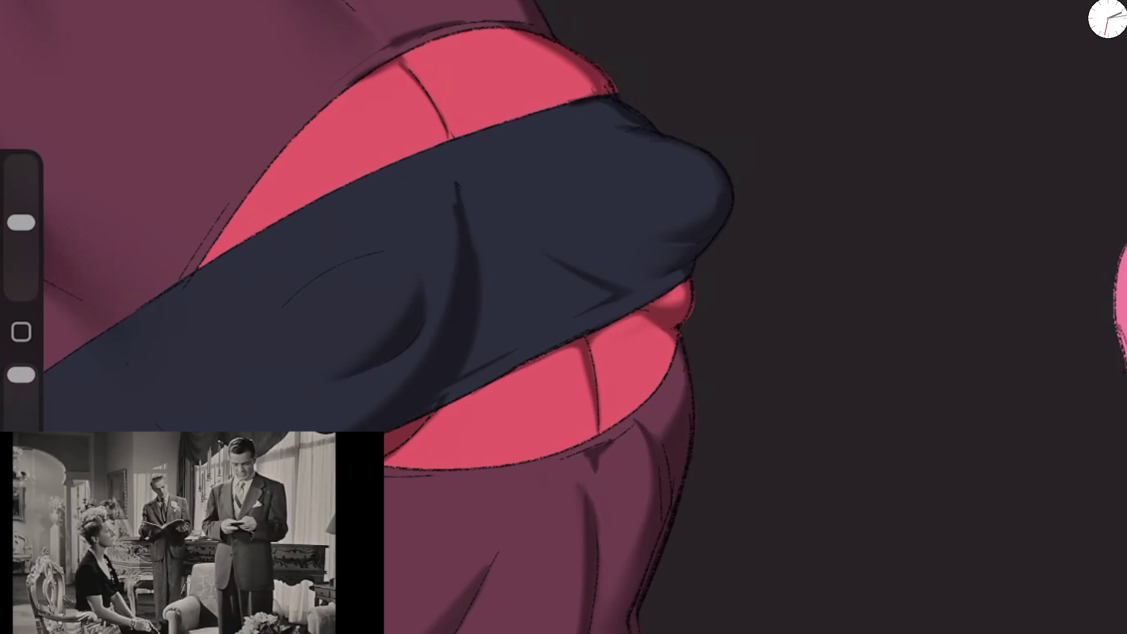
Step: Zoom and rotate the view in closer, setting the brush size to about 18%
left_click_drag(21, 222, 21, 216)
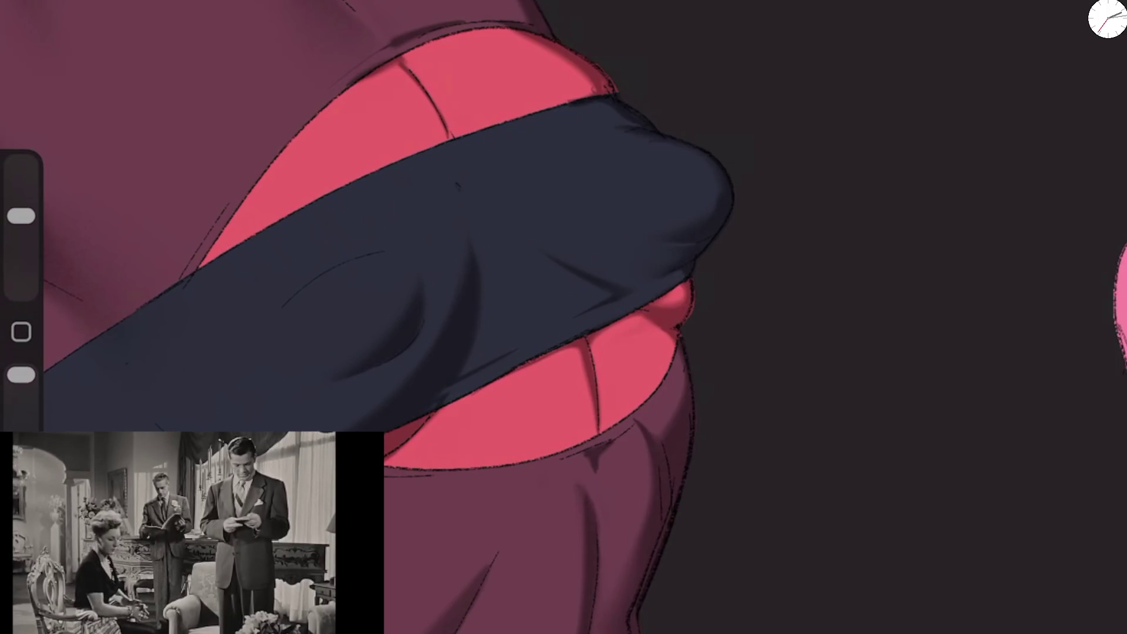
mouse_move(728, 194)
left_mouse_down()
mouse_move(716, 188)
mouse_move(679, 252)
mouse_move(629, 466)
mouse_move(470, 558)
left_mouse_up()
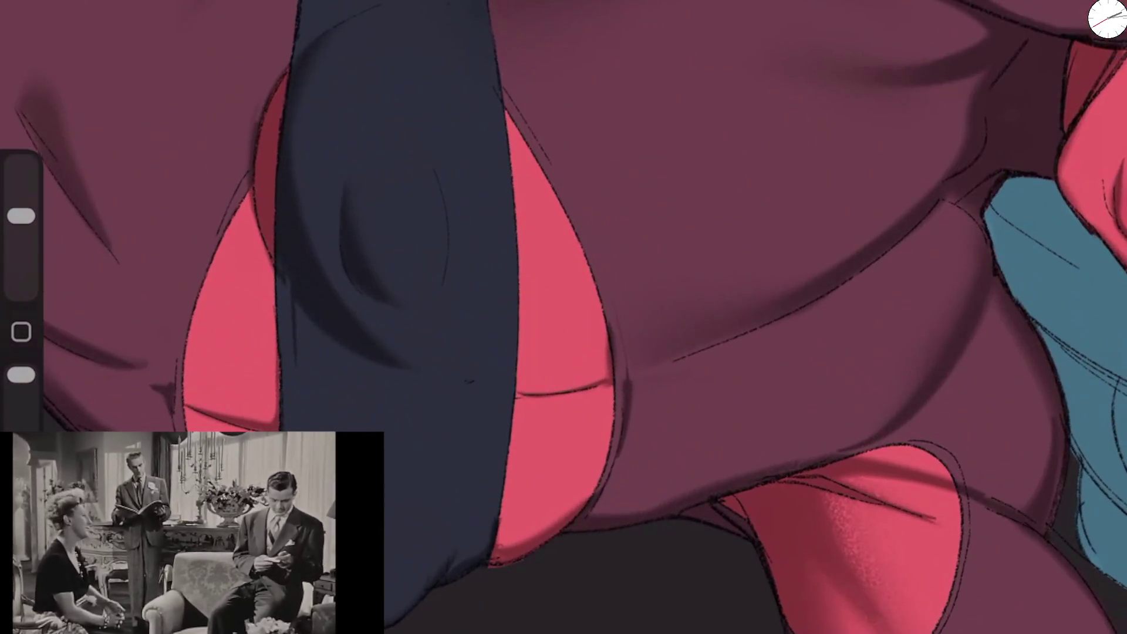
mouse_move(763, 529)
left_mouse_down()
mouse_move(792, 382)
mouse_move(851, 235)
left_mouse_up()
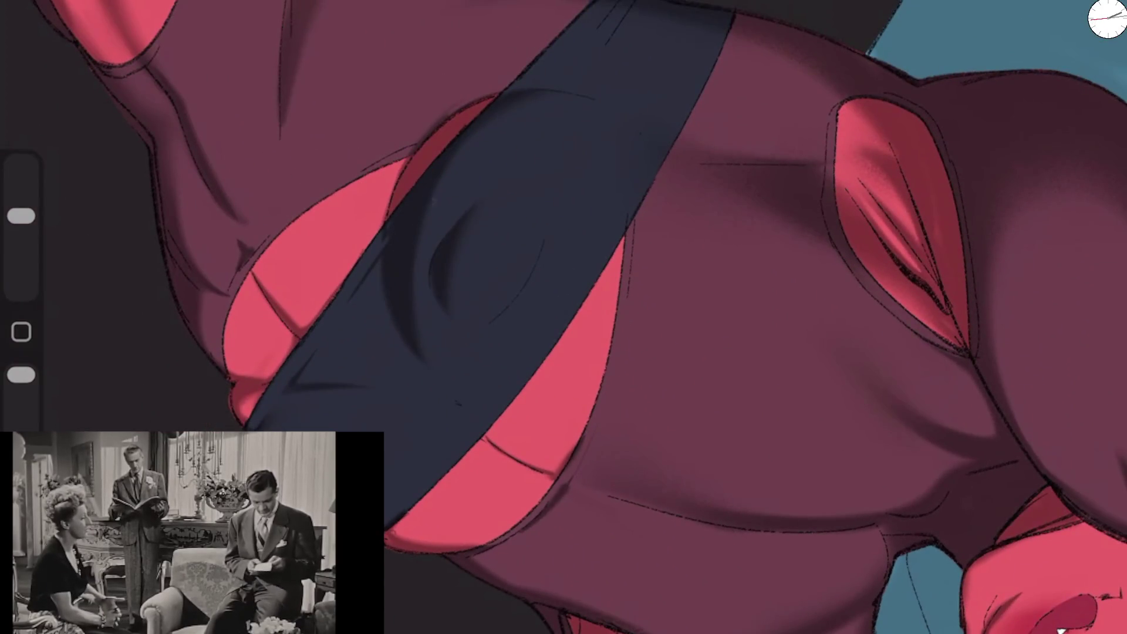
mouse_move(21, 216)
left_mouse_down()
mouse_move(21, 246)
mouse_move(21, 212)
left_mouse_up()
scroll(564, 317, "up", 5)
left_click_drag(21, 375, 22, 401)
left_click_drag(22, 212, 21, 234)
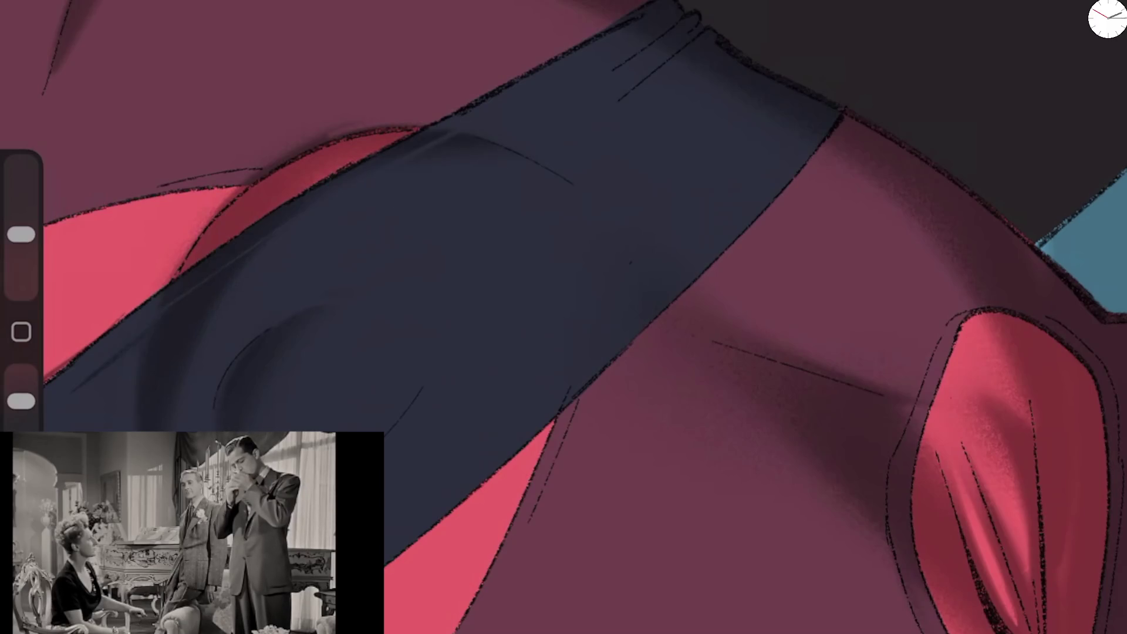
scroll(564, 317, "down", 10)
scroll(564, 317, "up", 10)
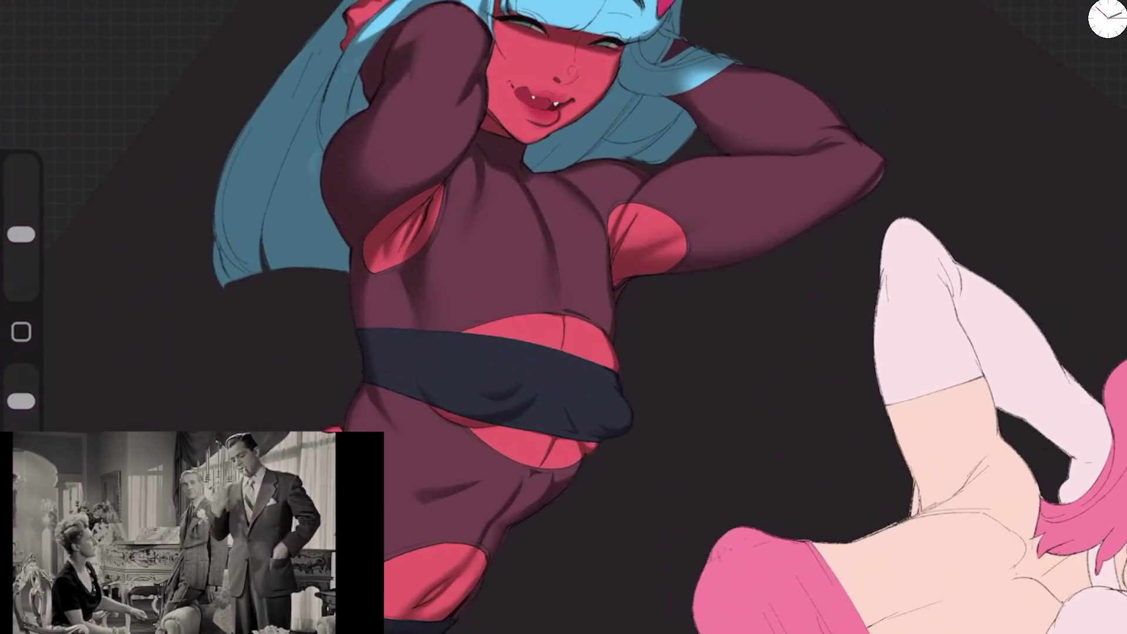
scroll(563, 317, "up", 5)
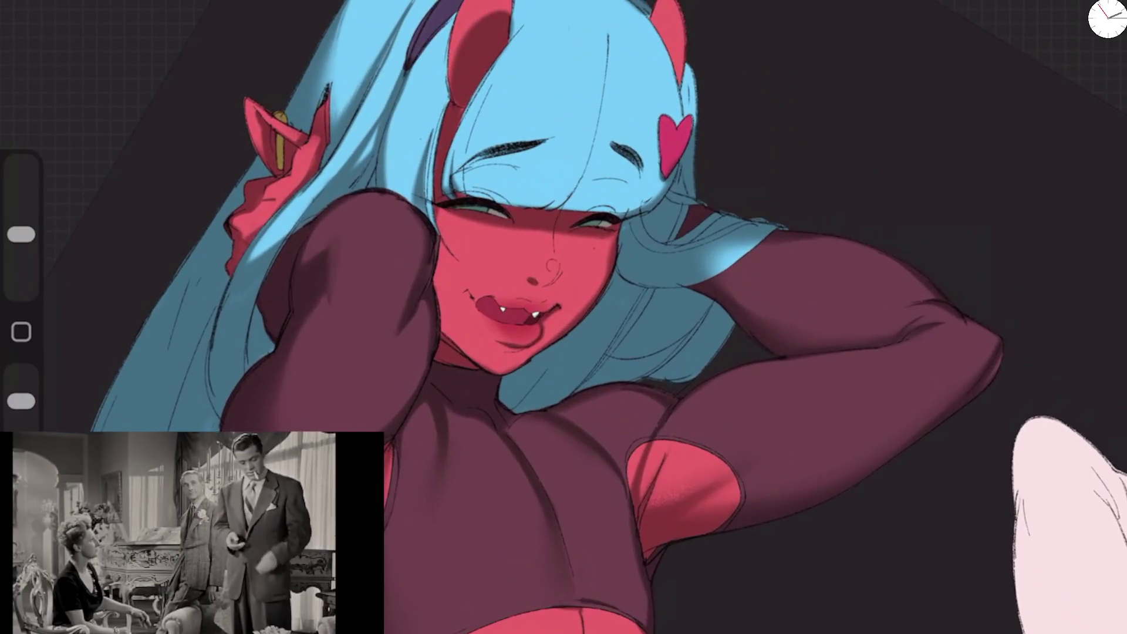
scroll(564, 317, "up", 5)
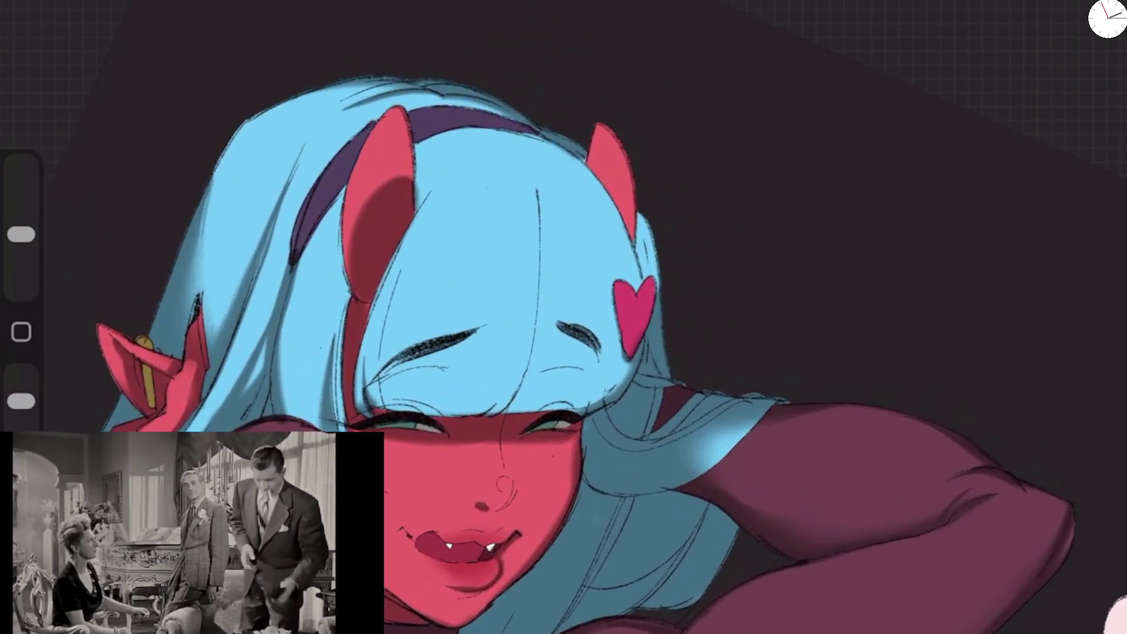
Step: Switch brushes, shrink it slightly, and darken the sketch line along the nose and cheek
key("e")
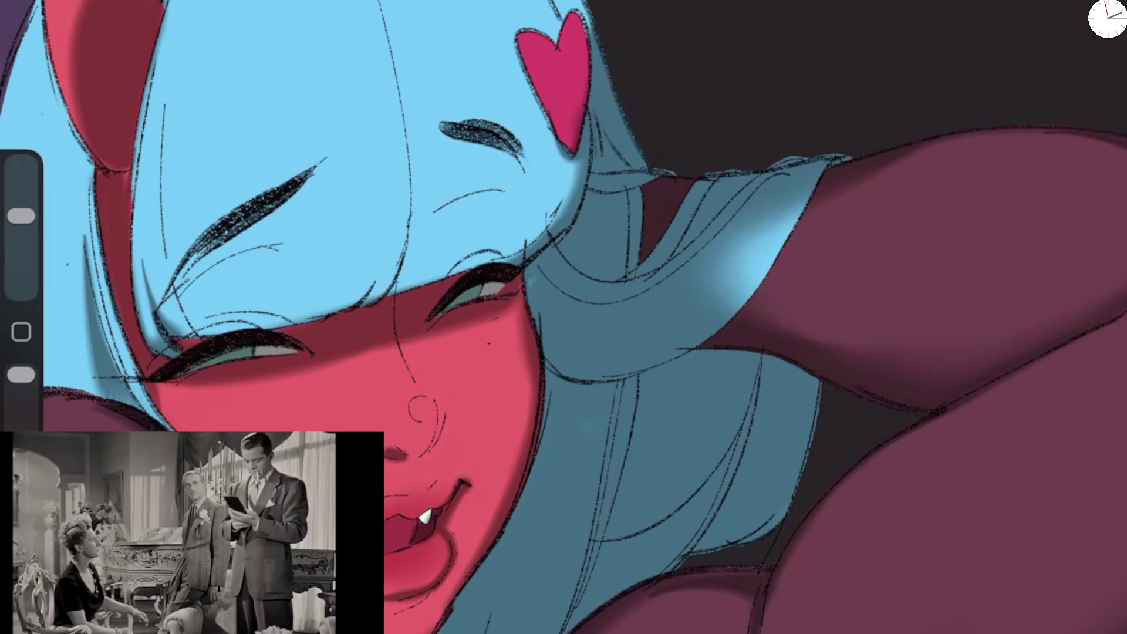
left_click_drag(22, 216, 21, 222)
left_click_drag(398, 327, 418, 380)
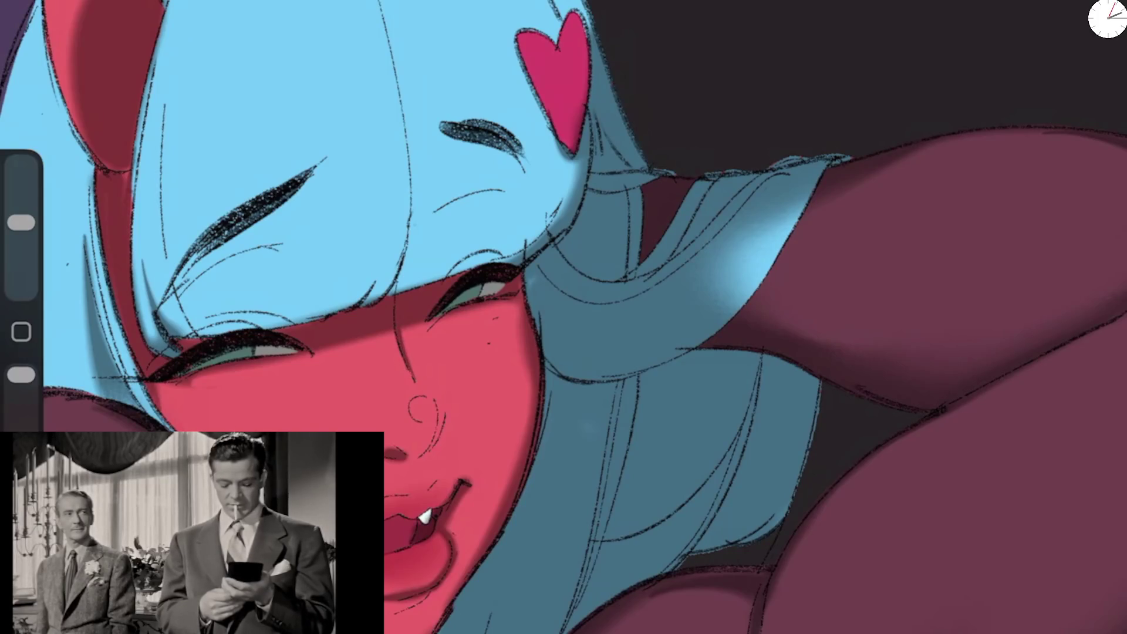
scroll(447, 352, "up", 5)
Step: Shade beside and under the nose and deepen the nostrils, resizing the brush as needed
left_click_drag(430, 373, 444, 382)
mouse_move(482, 303)
left_mouse_down()
mouse_move(458, 369)
mouse_move(477, 321)
mouse_move(439, 384)
left_mouse_up()
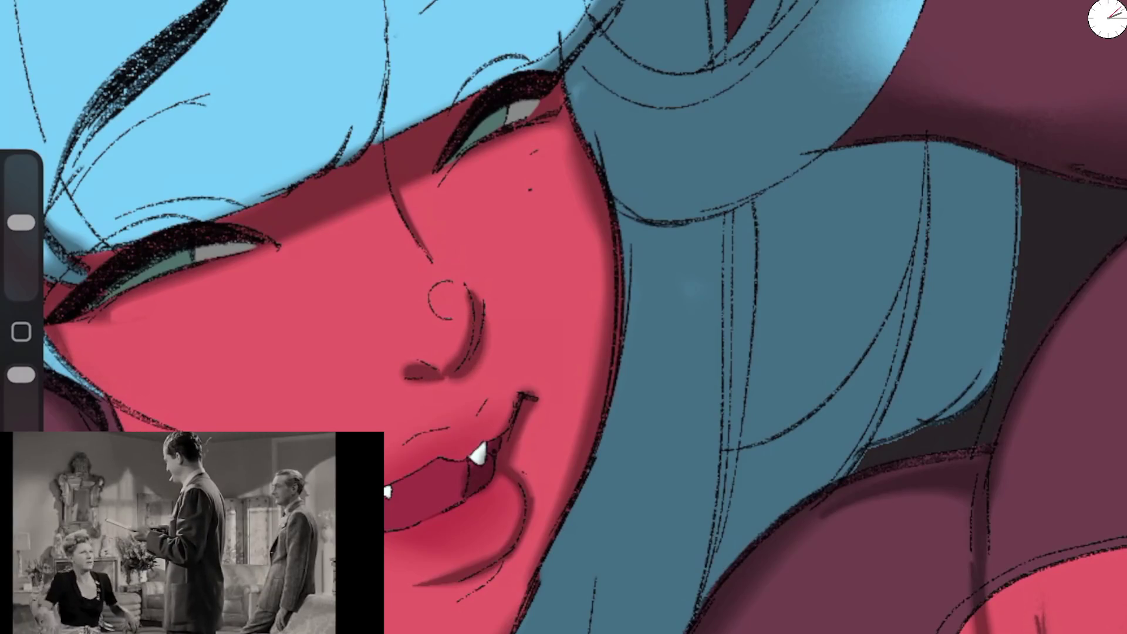
mouse_move(434, 382)
left_mouse_down()
mouse_move(390, 365)
mouse_move(449, 379)
left_mouse_up()
mouse_move(445, 363)
left_mouse_down()
mouse_move(444, 382)
mouse_move(455, 369)
left_mouse_up()
mouse_move(463, 296)
left_mouse_down()
mouse_move(456, 364)
mouse_move(464, 358)
left_mouse_up()
mouse_move(484, 314)
left_mouse_down()
mouse_move(455, 382)
mouse_move(481, 331)
left_mouse_up()
left_click_drag(22, 216, 22, 222)
mouse_move(472, 306)
left_mouse_down()
mouse_move(478, 351)
mouse_move(475, 337)
mouse_move(455, 367)
mouse_move(476, 361)
left_mouse_up()
left_click_drag(473, 301, 486, 323)
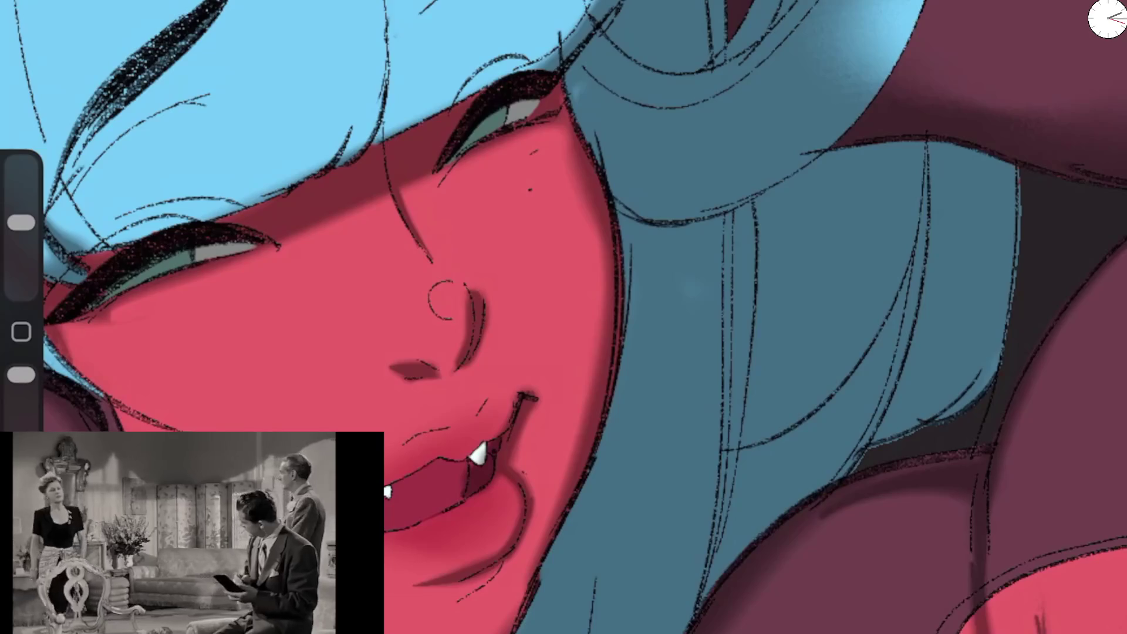
left_click_drag(21, 222, 21, 216)
left_click_drag(457, 352, 460, 362)
left_click_drag(469, 300, 463, 359)
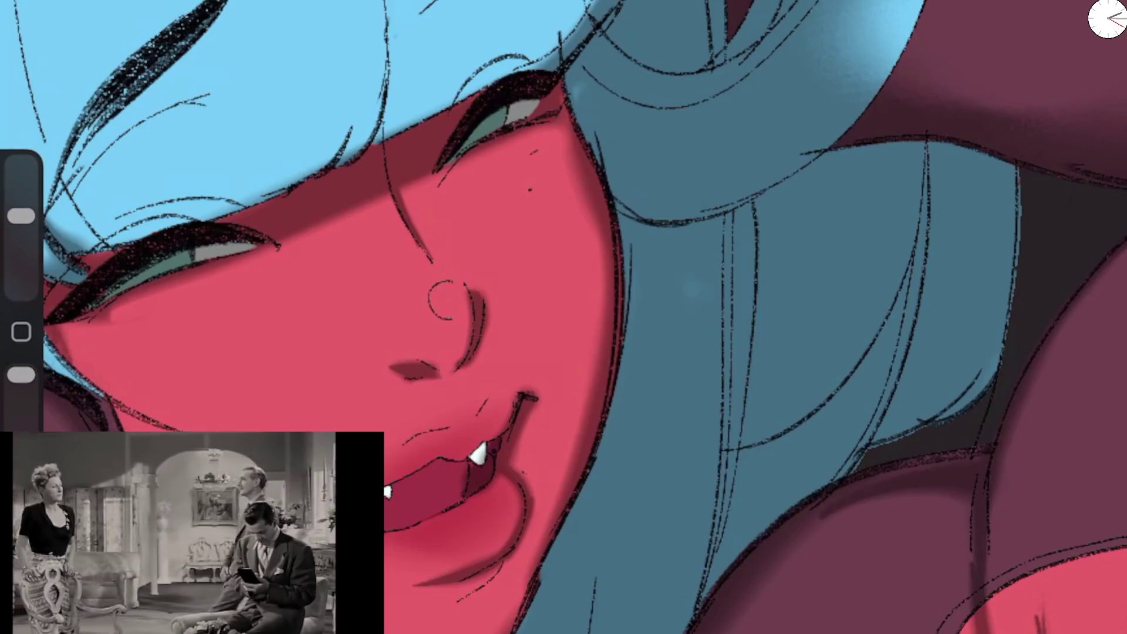
mouse_move(391, 364)
left_mouse_down()
mouse_move(435, 365)
mouse_move(411, 379)
mouse_move(442, 378)
left_mouse_up()
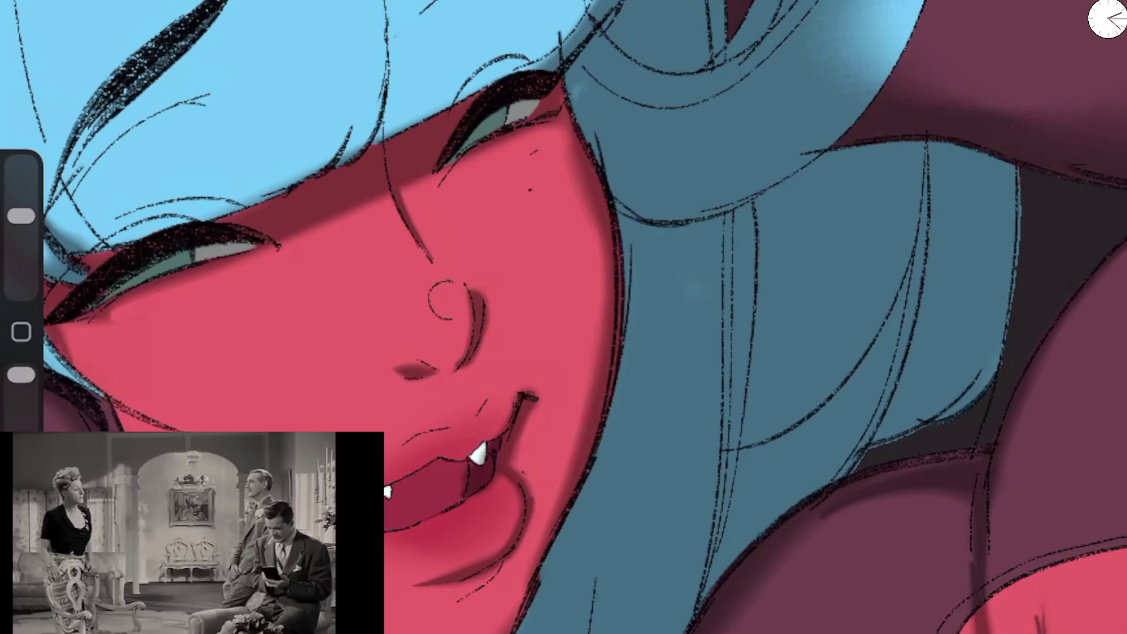
left_click_drag(21, 216, 21, 240)
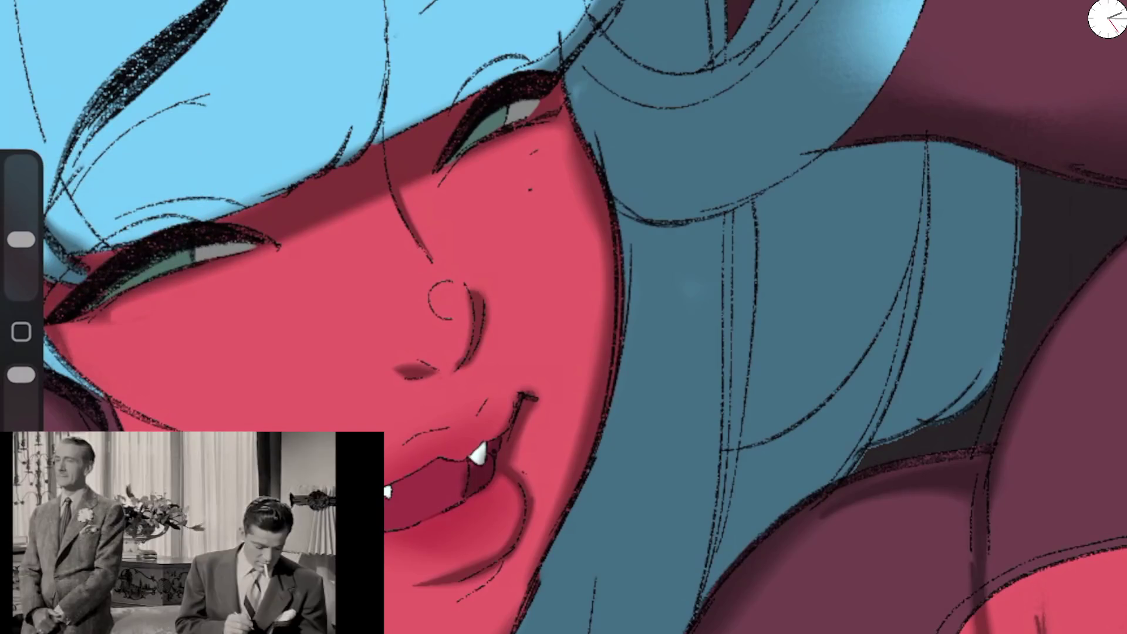
left_click_drag(402, 364, 419, 363)
mouse_move(460, 278)
left_mouse_down()
mouse_move(478, 296)
mouse_move(465, 290)
left_mouse_up()
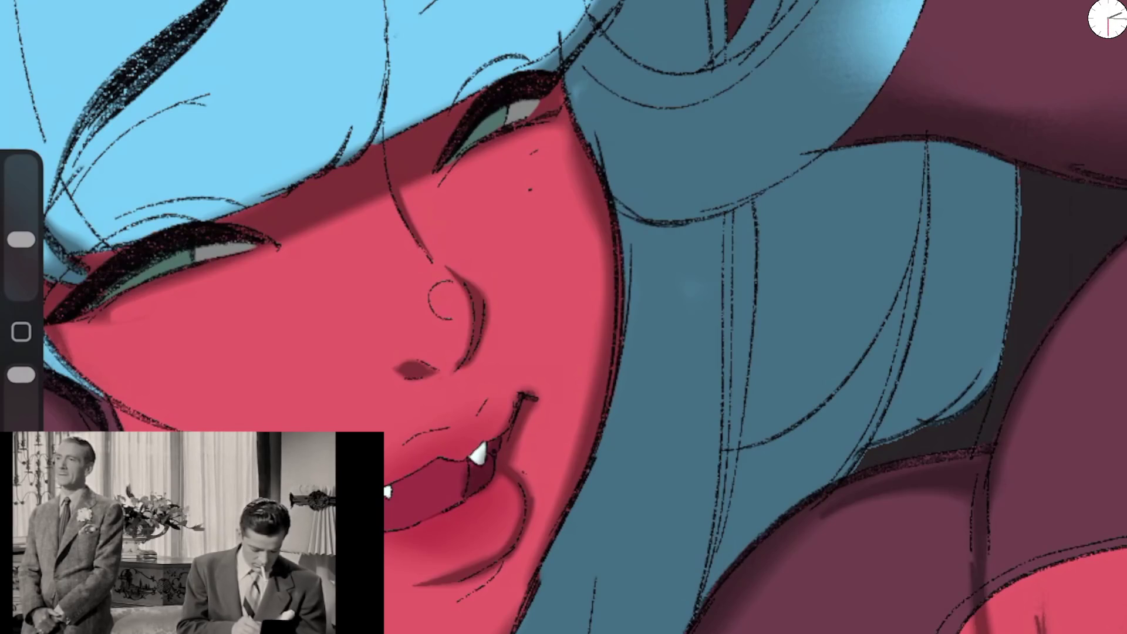
Step: Shade the mouth corner, the inside of the mouth and the left part of the tooth
mouse_move(521, 427)
left_mouse_down()
mouse_move(505, 494)
mouse_move(519, 463)
left_mouse_up()
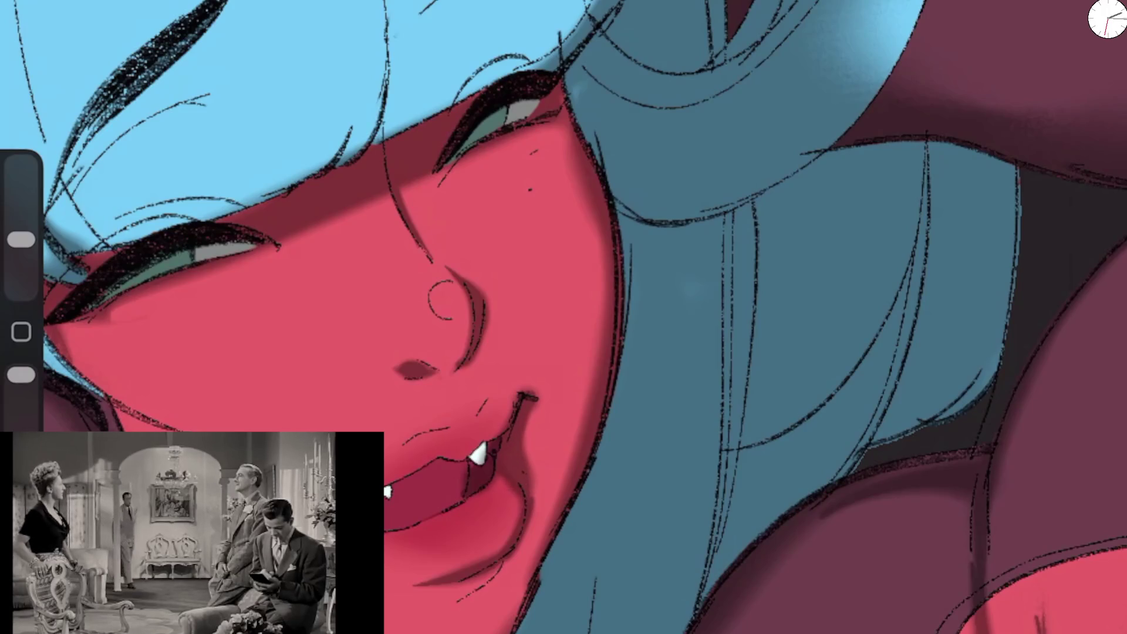
mouse_move(389, 492)
left_mouse_down()
mouse_move(432, 475)
mouse_move(449, 487)
mouse_move(467, 479)
mouse_move(486, 444)
mouse_move(438, 497)
left_mouse_up()
left_click_drag(467, 459, 401, 477)
left_click_drag(467, 499, 391, 527)
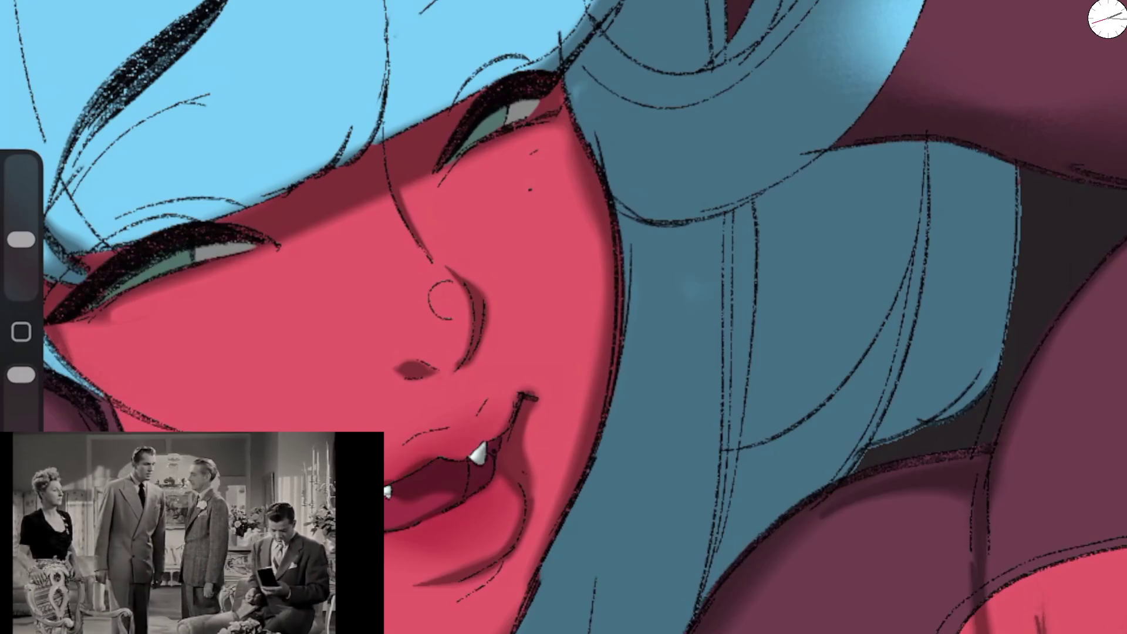
left_click_drag(471, 457, 480, 447)
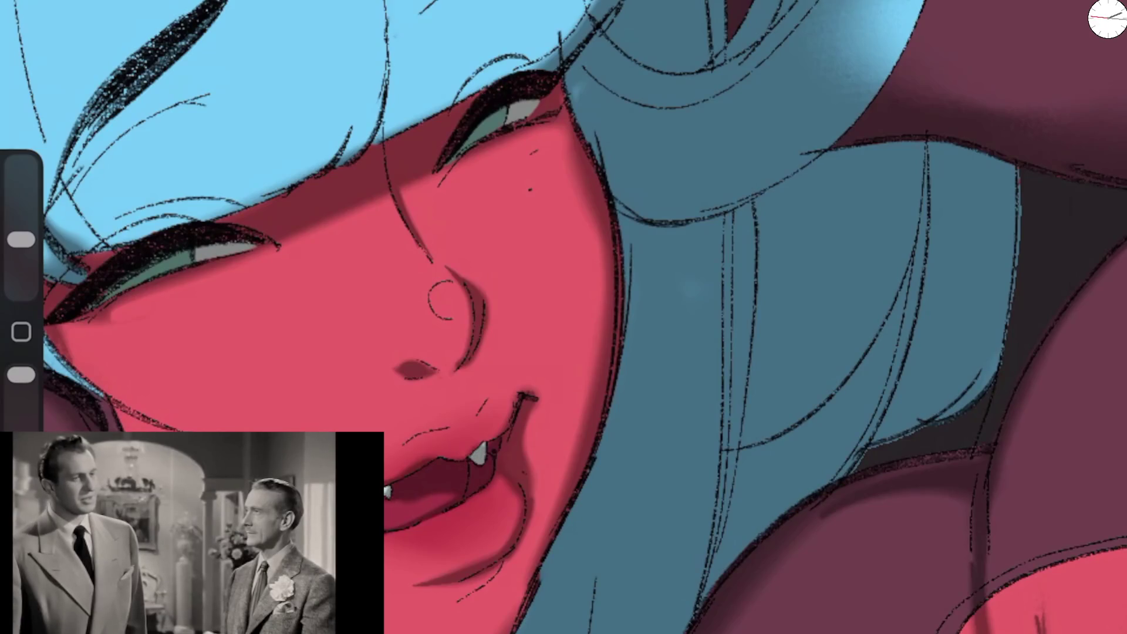
Step: Add dark strokes along the upper lip, the bottom of the lower lip and the chin
mouse_move(426, 457)
left_mouse_down()
mouse_move(477, 444)
mouse_move(510, 415)
mouse_move(524, 387)
mouse_move(515, 382)
left_mouse_up()
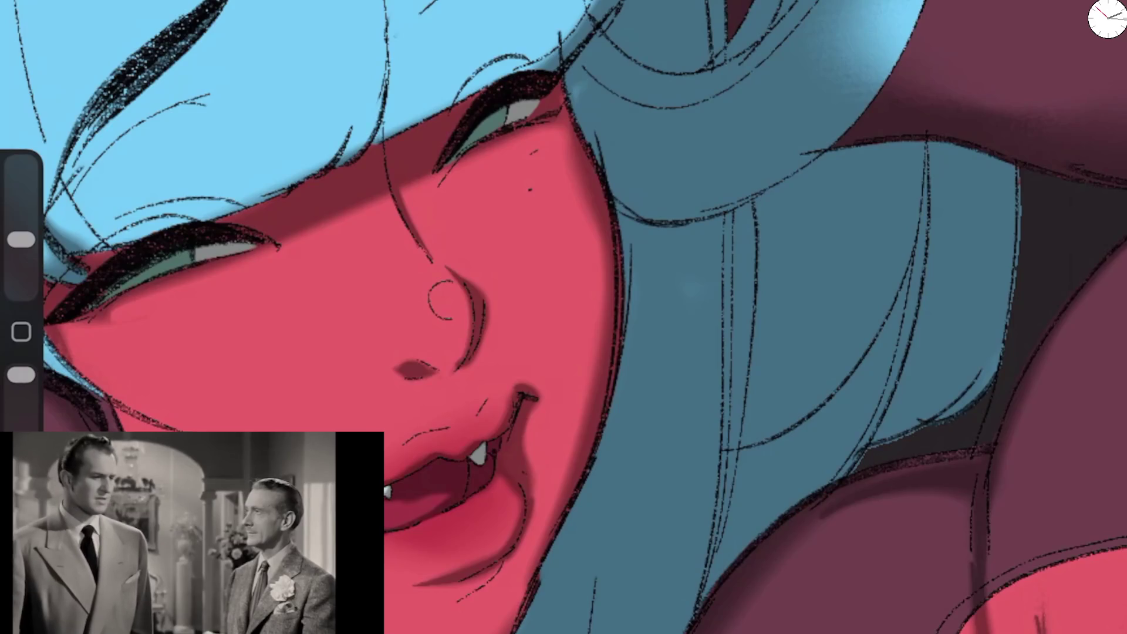
left_click_drag(21, 239, 21, 216)
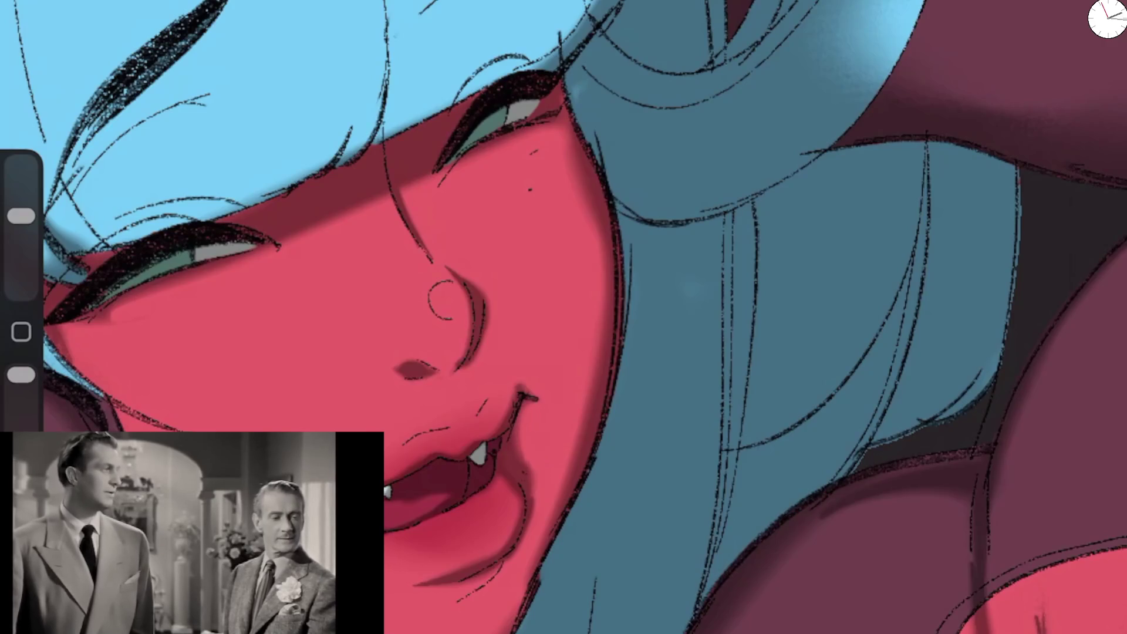
left_click_drag(21, 216, 21, 240)
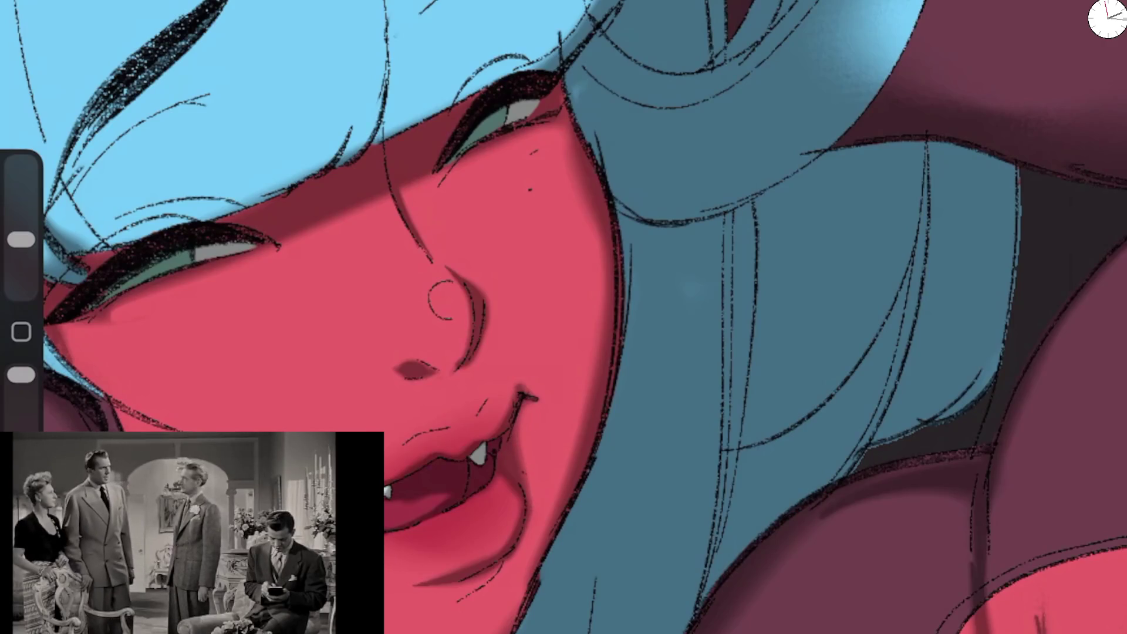
left_click_drag(498, 571, 409, 587)
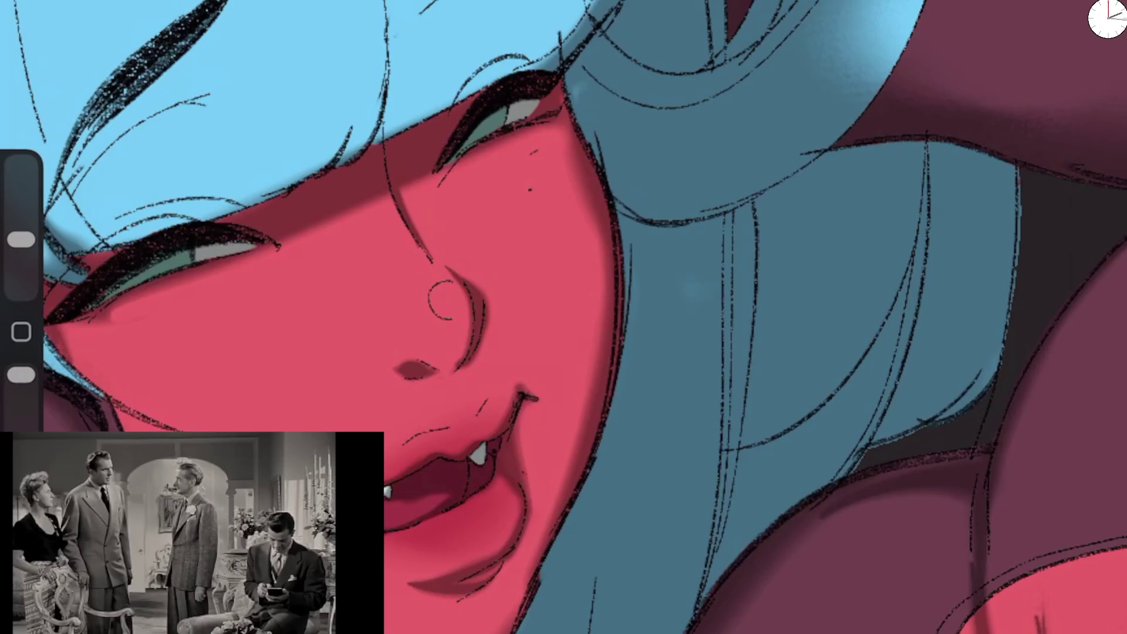
left_click_drag(500, 567, 452, 598)
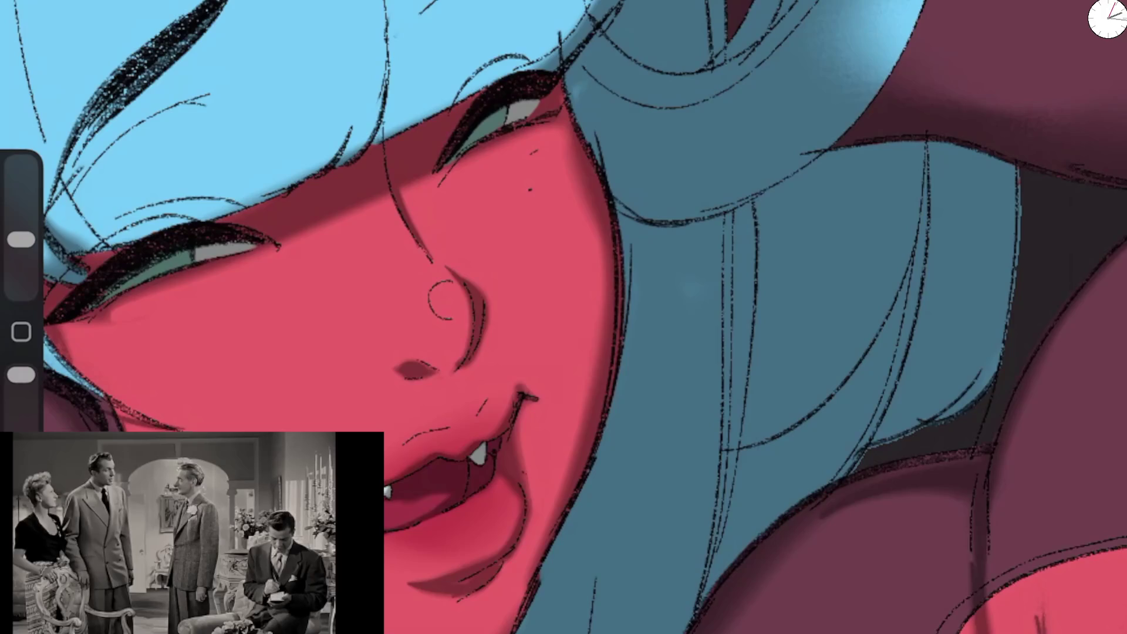
scroll(563, 317, "down", 5)
Step: Darken the hair shadow along the hair-to-skin boundary from eye corner to cheek edge
scroll(563, 317, "up", 5)
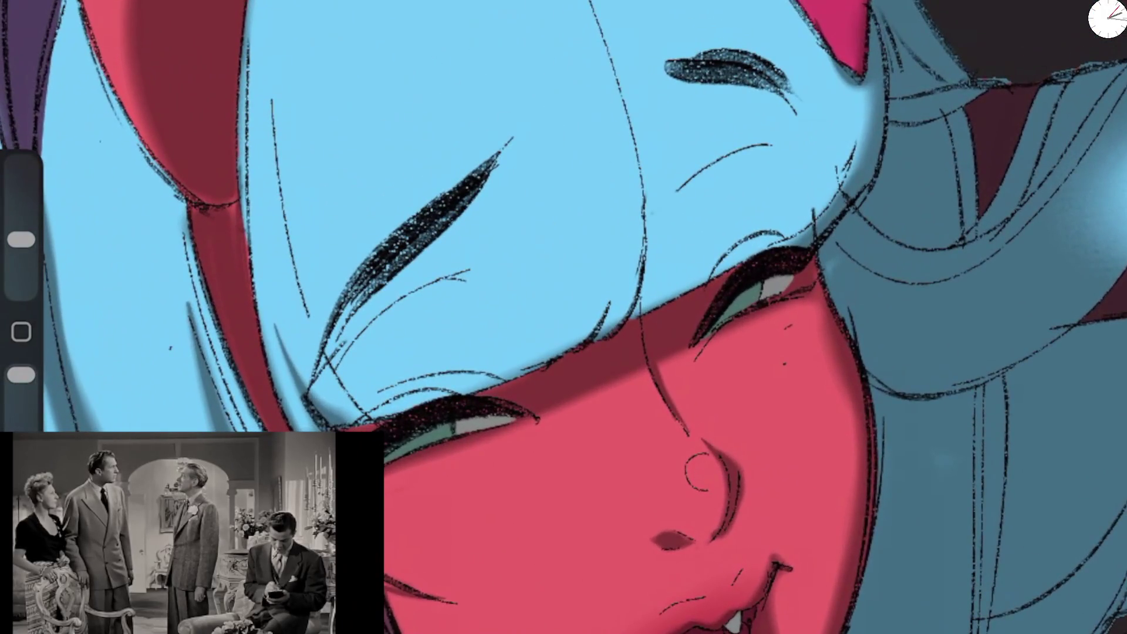
mouse_move(305, 364)
left_mouse_down()
mouse_move(294, 385)
mouse_move(393, 423)
left_mouse_up()
left_click_drag(608, 317, 593, 335)
mouse_move(619, 211)
left_mouse_down()
mouse_move(593, 329)
mouse_move(579, 341)
left_mouse_up()
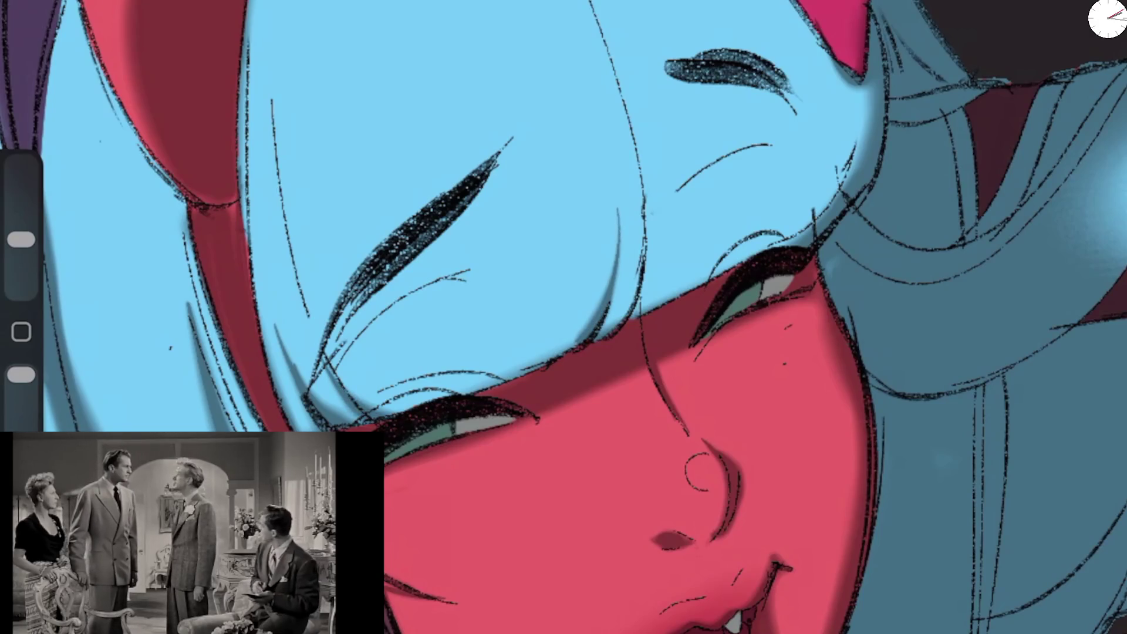
left_click_drag(648, 200, 613, 325)
left_click_drag(769, 246, 643, 310)
left_click_drag(813, 213, 744, 256)
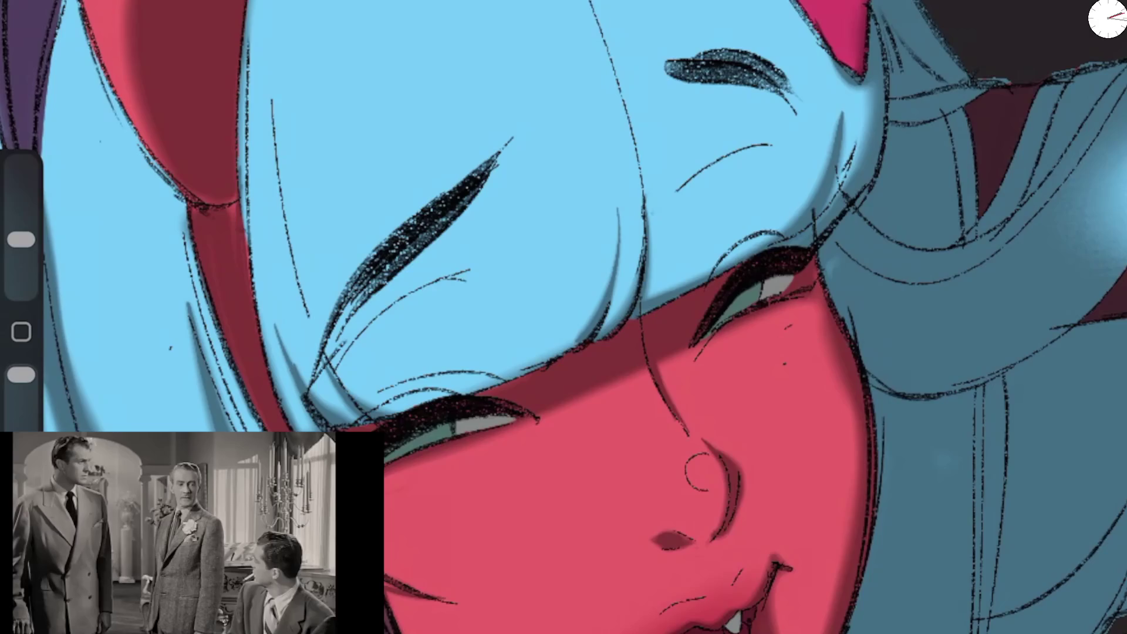
left_click_drag(560, 353, 382, 413)
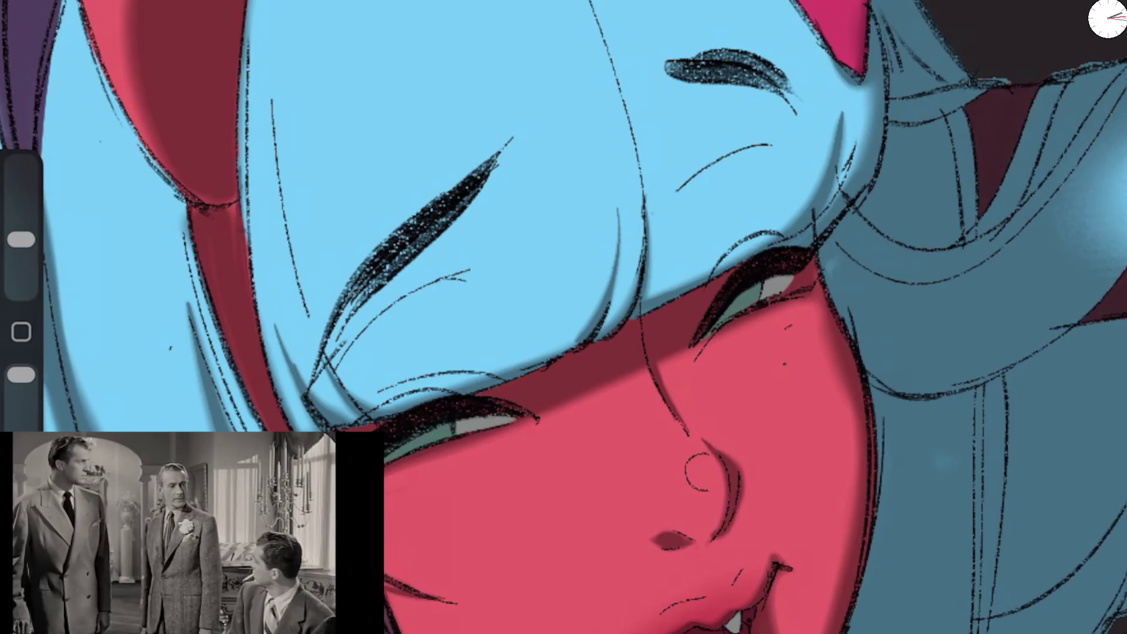
scroll(564, 317, "down", 5)
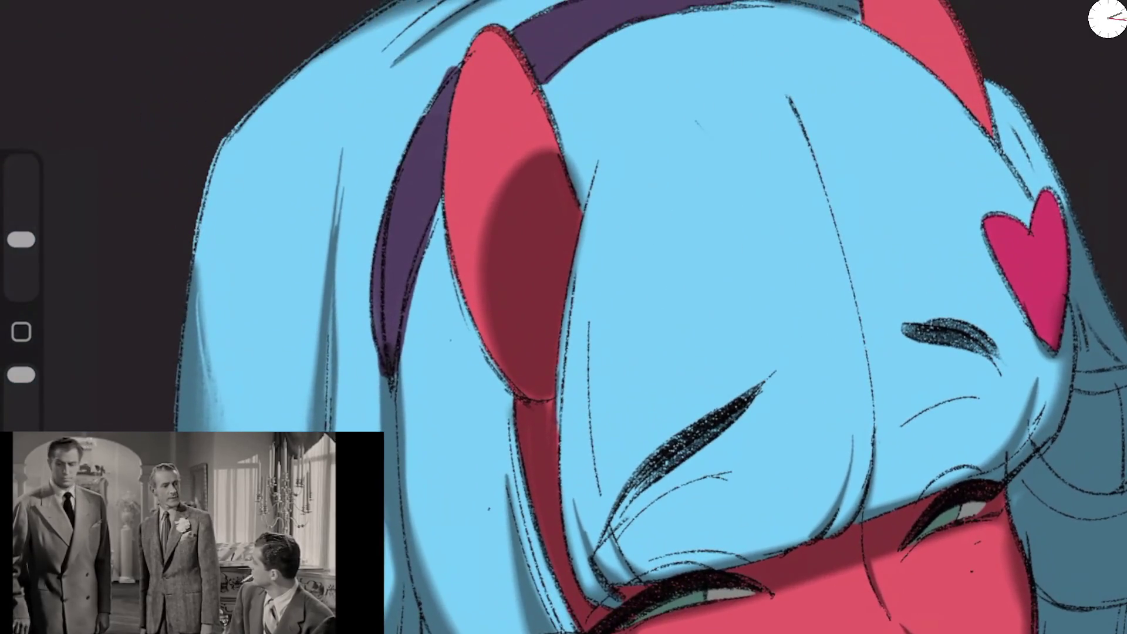
Step: Erase stray sketch lines on the bangs and paint a tapered shadow down them
left_click_drag(21, 240, 22, 216)
left_click_drag(342, 150, 322, 433)
left_click_drag(21, 216, 21, 240)
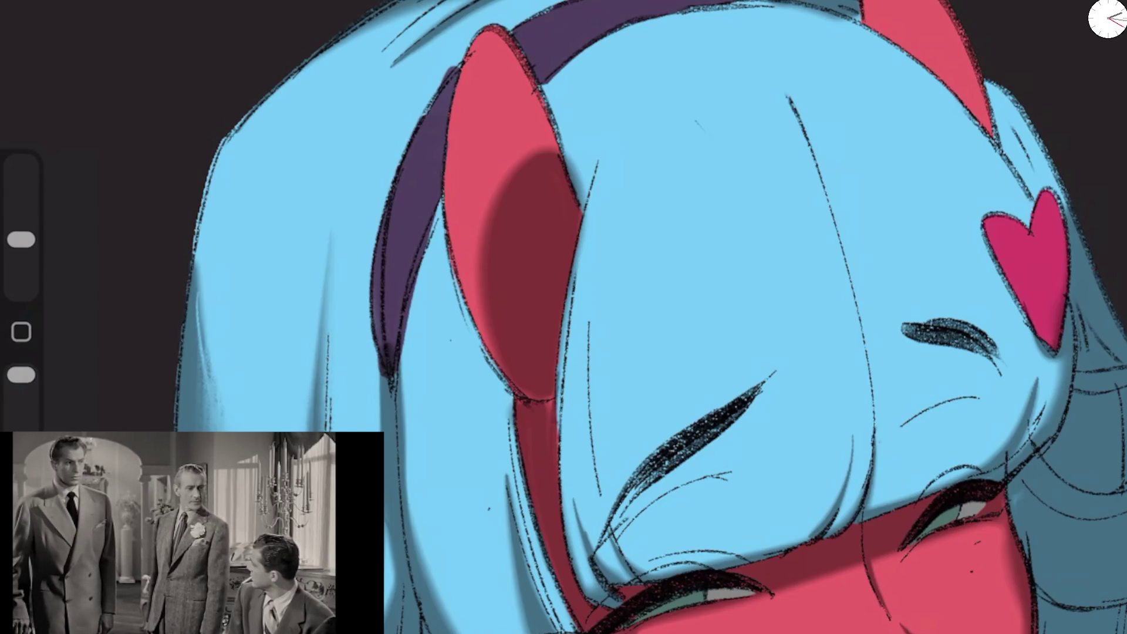
left_click_drag(323, 432, 344, 206)
scroll(990, 317, "up", 1)
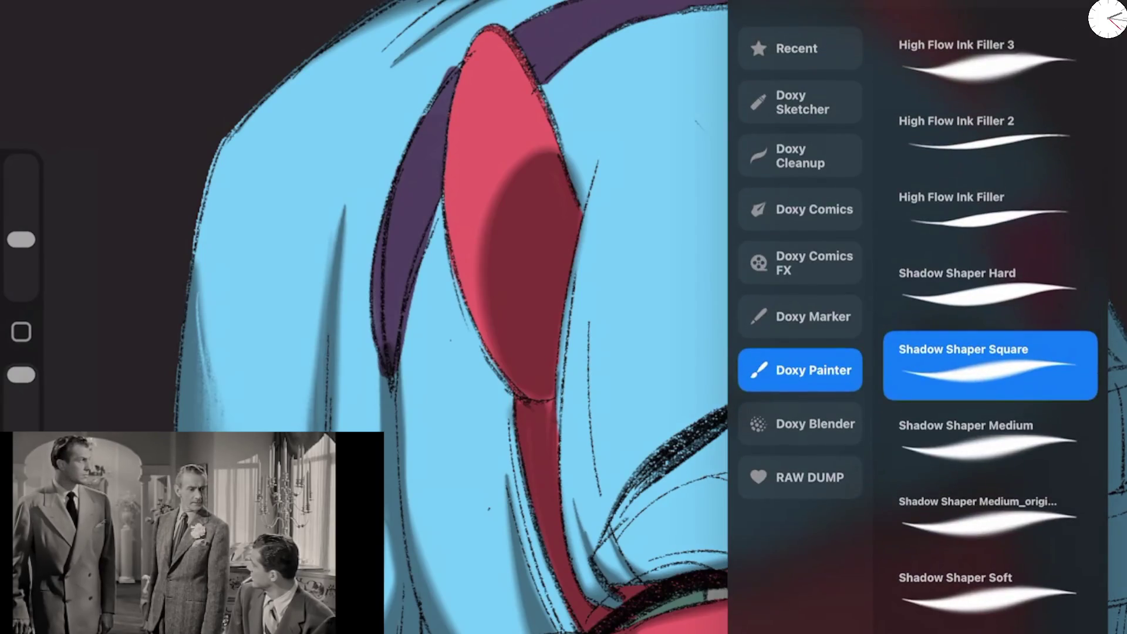
Step: Pick the Shadow Shaper Medium brush and shade the purple headband, repainting it darker after an undo
left_click(990, 441)
left_click(329, 294)
left_click_drag(344, 206, 302, 432)
left_click_drag(390, 185, 374, 349)
left_click_drag(379, 273, 370, 359)
left_click_drag(420, 255, 394, 351)
left_click_drag(451, 194, 414, 273)
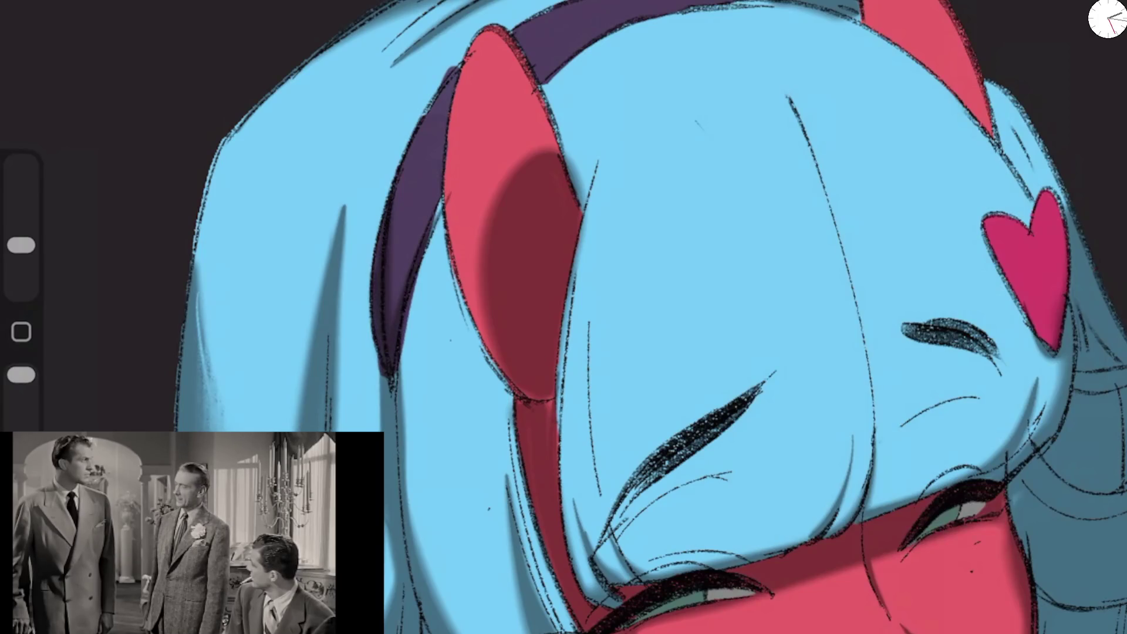
key("ctrl+z")
left_click_drag(446, 125, 424, 311)
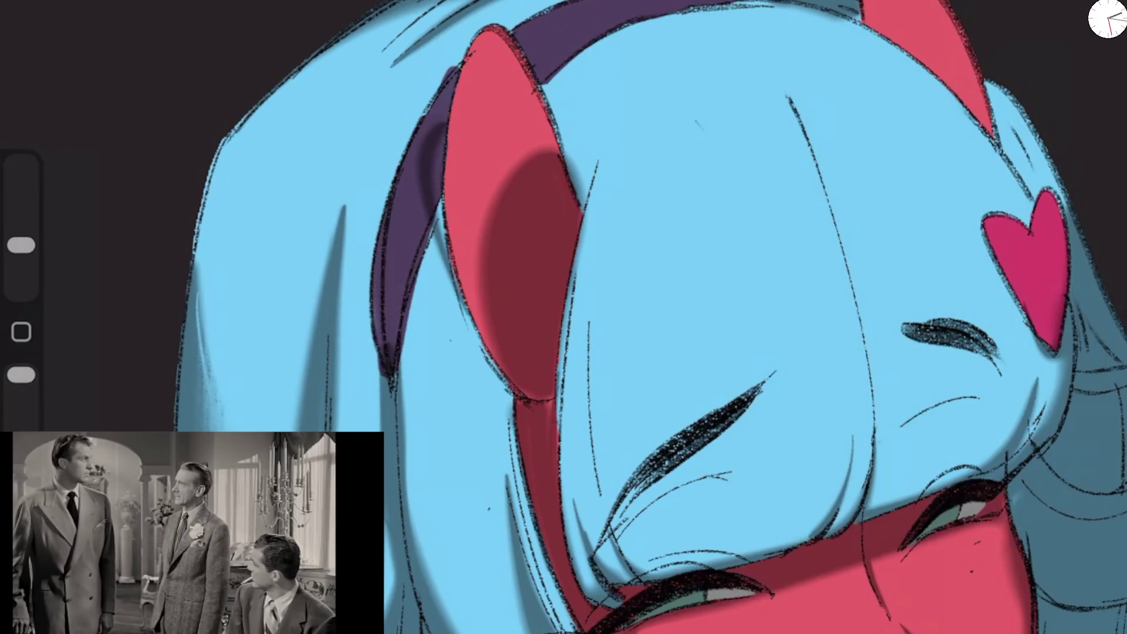
mouse_move(441, 144)
left_mouse_down()
mouse_move(433, 285)
mouse_move(442, 170)
left_mouse_up()
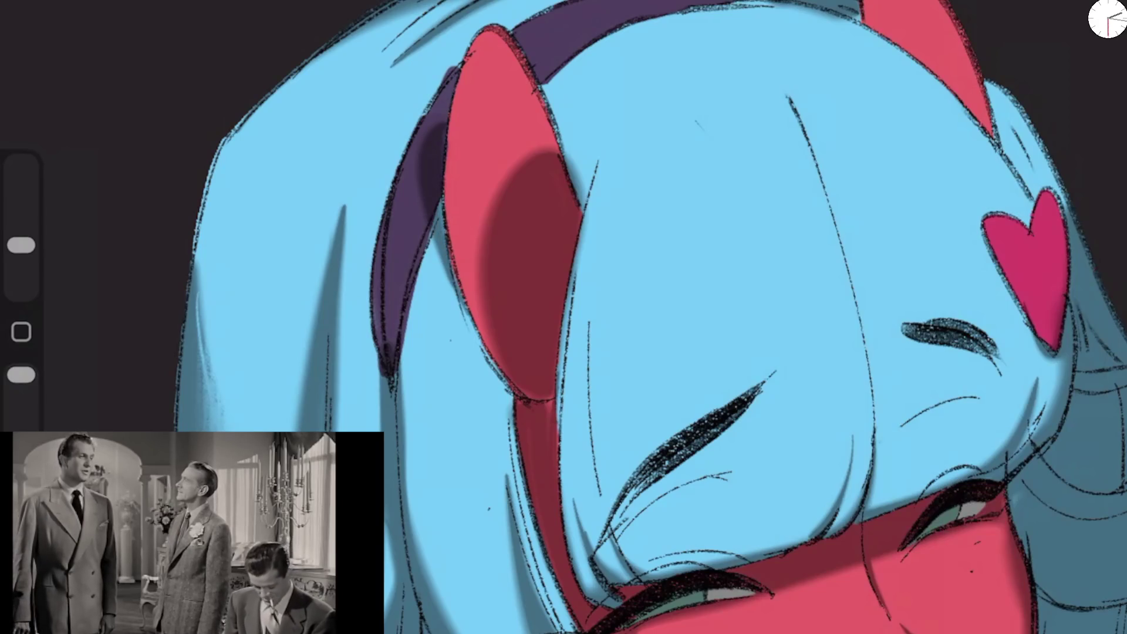
Step: Shade the inner edge of the red horn
left_click_drag(505, 400, 525, 552)
left_click_drag(517, 500, 533, 573)
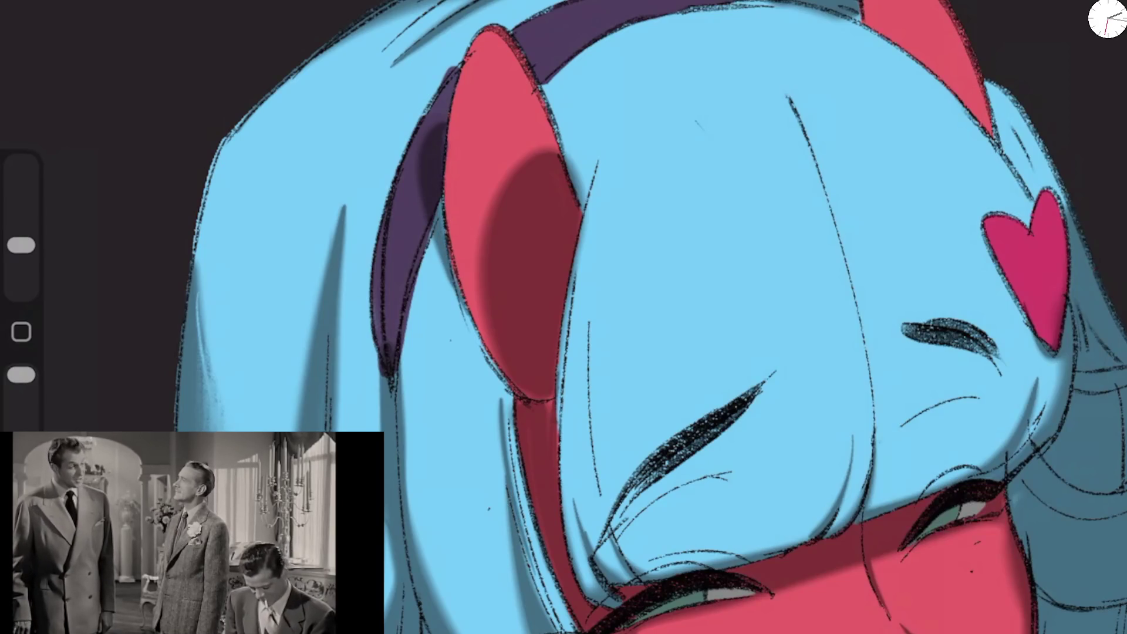
left_click_drag(21, 245, 21, 216)
Step: Blend the horn's shadow into a soft gradient with the smudge tool
mouse_move(486, 340)
left_mouse_down()
mouse_move(564, 158)
mouse_move(572, 179)
mouse_move(539, 265)
mouse_move(549, 193)
left_mouse_up()
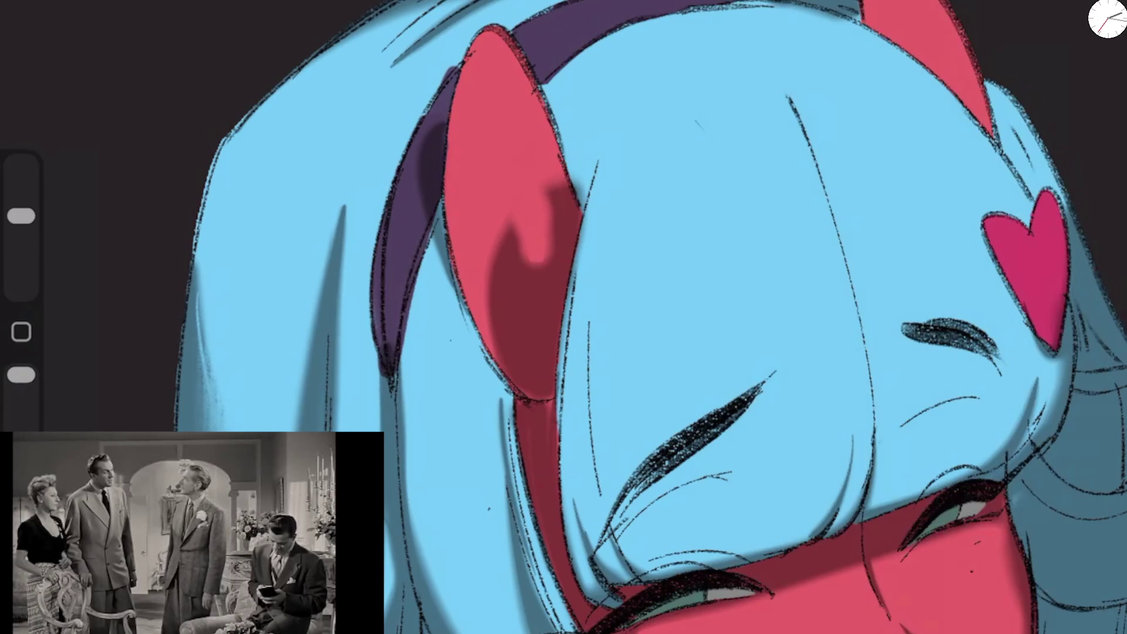
key("ctrl+z")
left_click_drag(21, 216, 21, 234)
left_click_drag(21, 375, 21, 401)
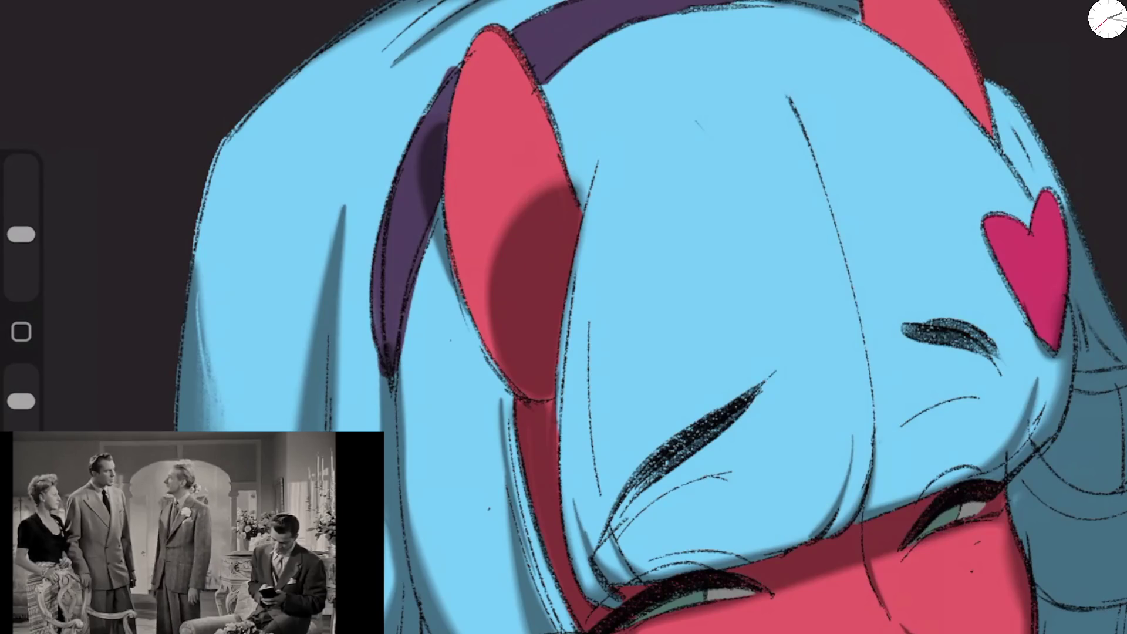
left_click_drag(493, 259, 528, 188)
left_click_drag(498, 235, 563, 147)
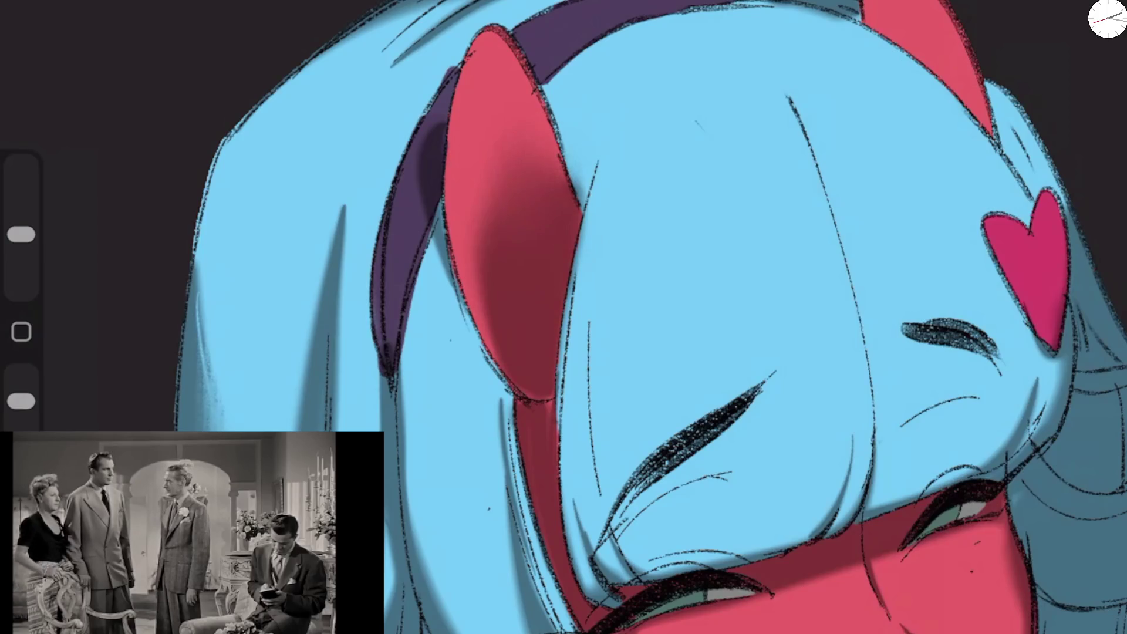
Step: With a smaller painting brush, add a blue shadow beside the horn and darken the heart clip
key("b")
left_click_drag(21, 216, 21, 245)
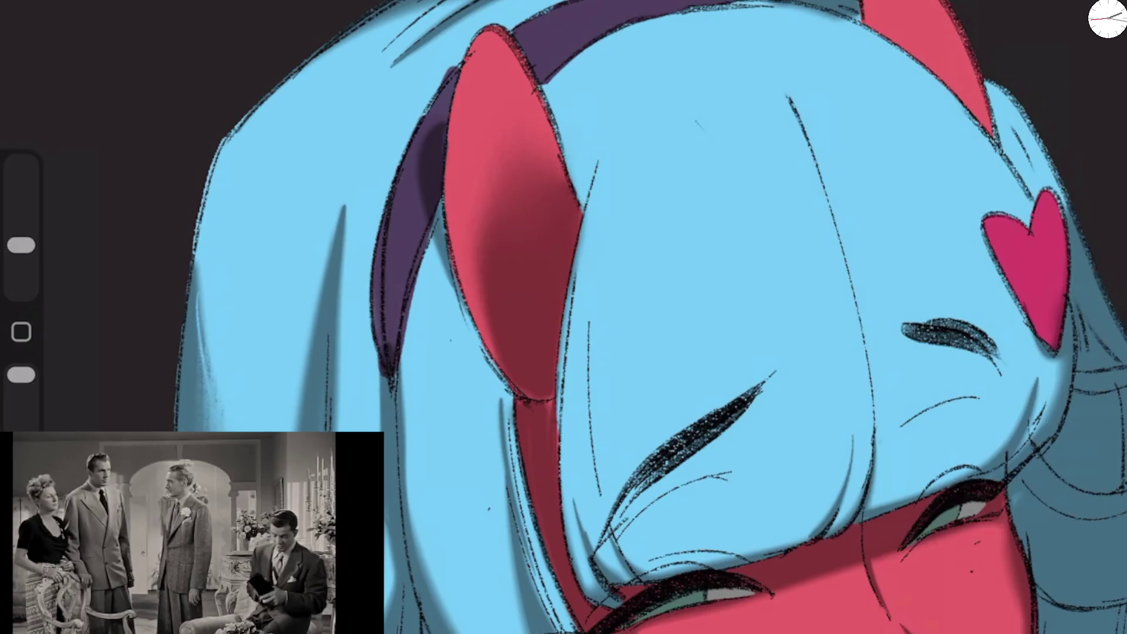
left_click_drag(580, 258, 624, 138)
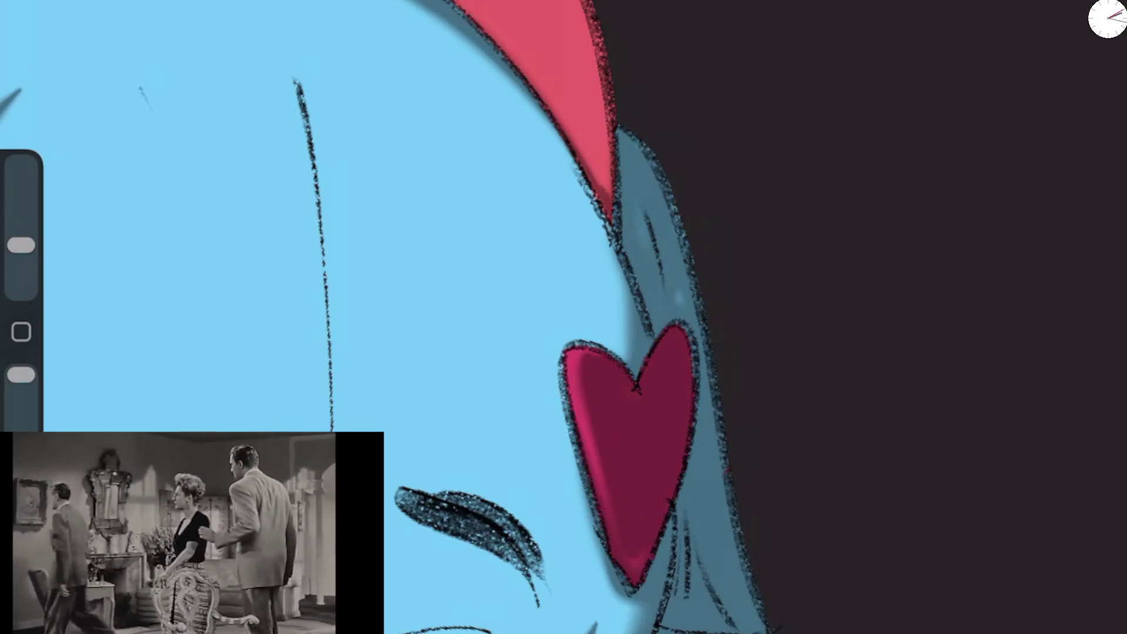
left_click_drag(21, 245, 22, 216)
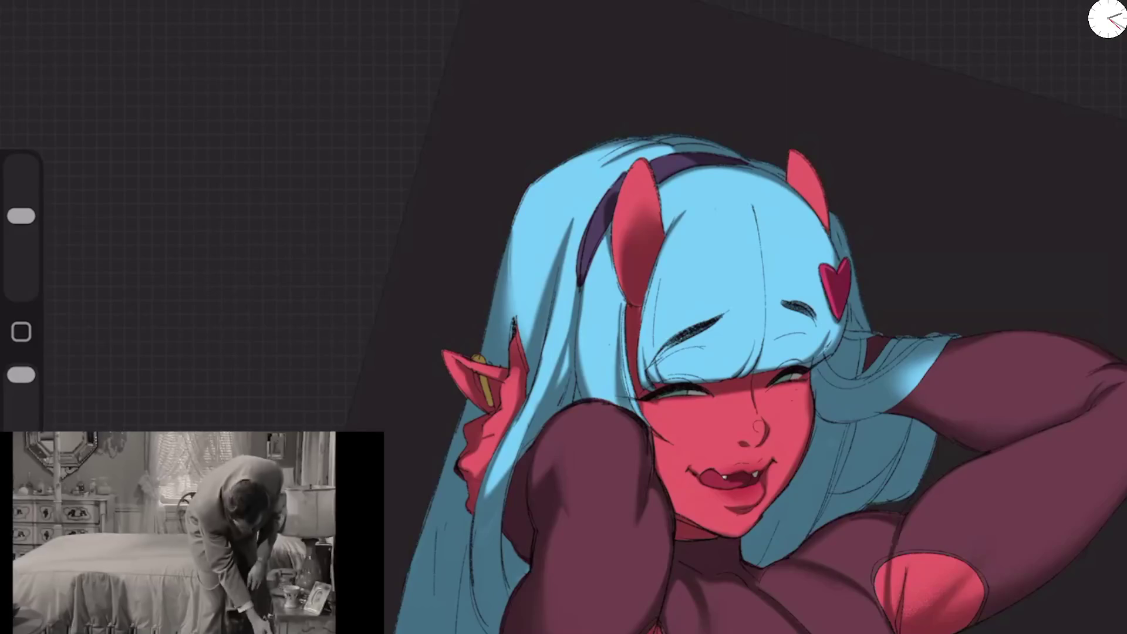
Step: Zoom out to review the shaded hair around the face, horns and heart clip
scroll(705, 353, "up", 5)
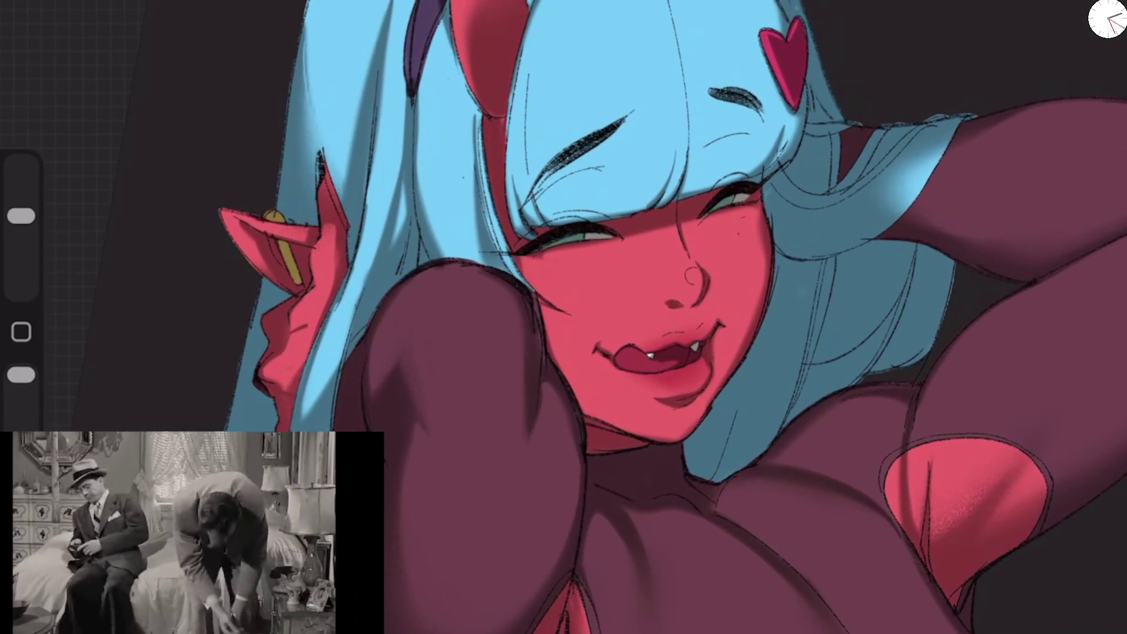
Step: Shade the pointed ear's edge, lighten its tip, and highlight the gold earring pin
left_click_drag(21, 216, 21, 246)
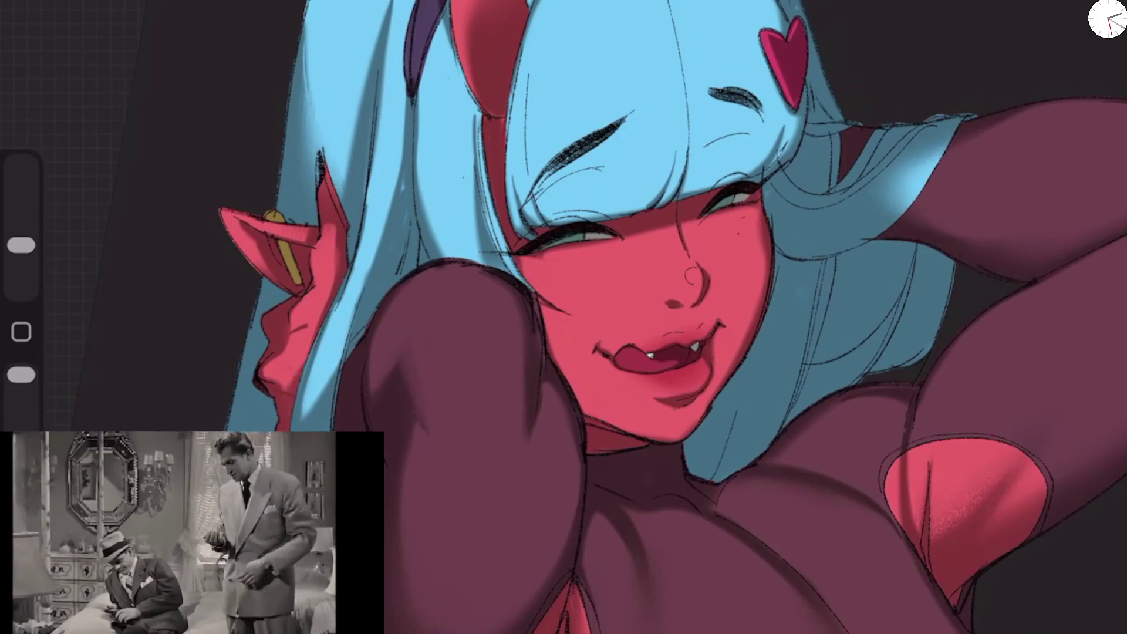
mouse_move(314, 267)
left_mouse_down()
mouse_move(335, 223)
mouse_move(276, 232)
mouse_move(226, 214)
left_mouse_up()
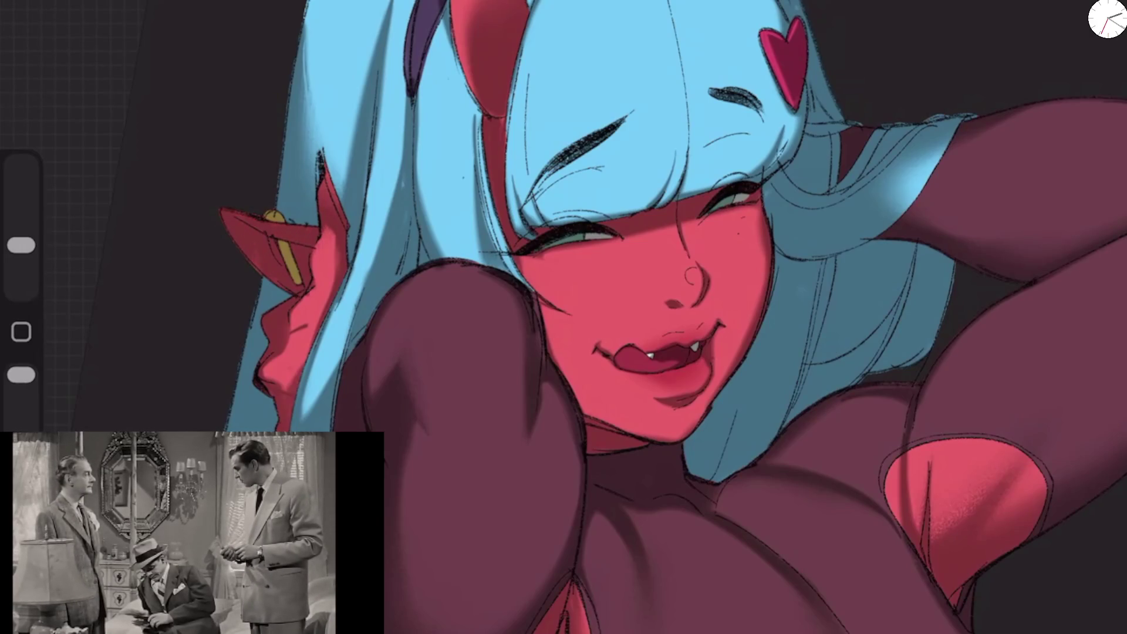
left_click_drag(311, 294, 337, 229)
left_click_drag(21, 246, 21, 216)
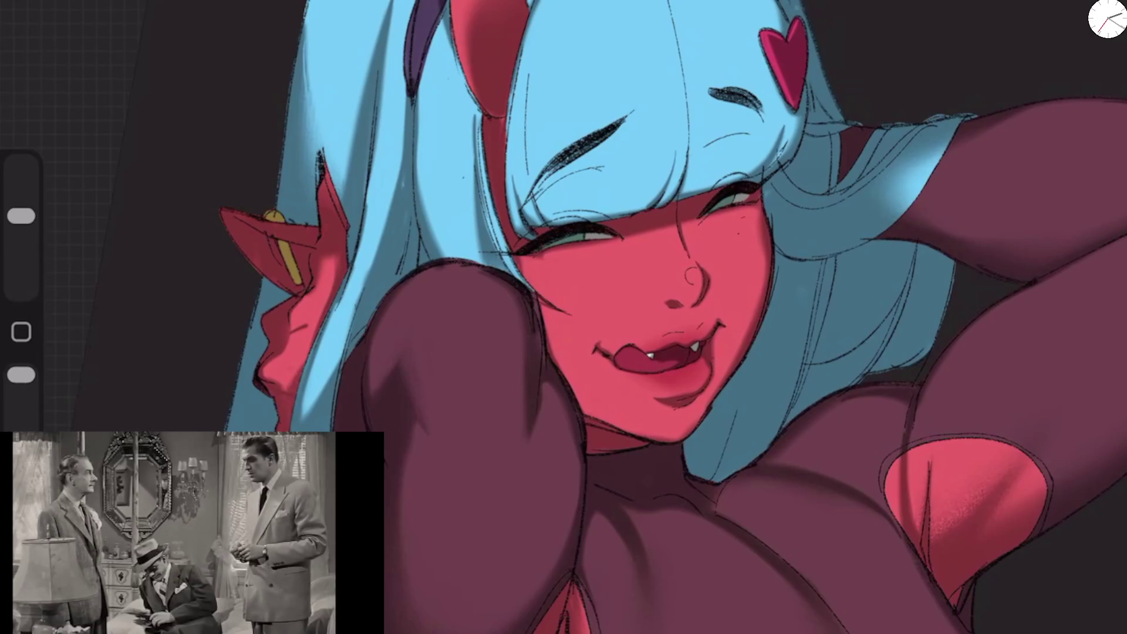
mouse_move(274, 229)
left_mouse_down()
mouse_move(291, 232)
mouse_move(278, 221)
left_mouse_up()
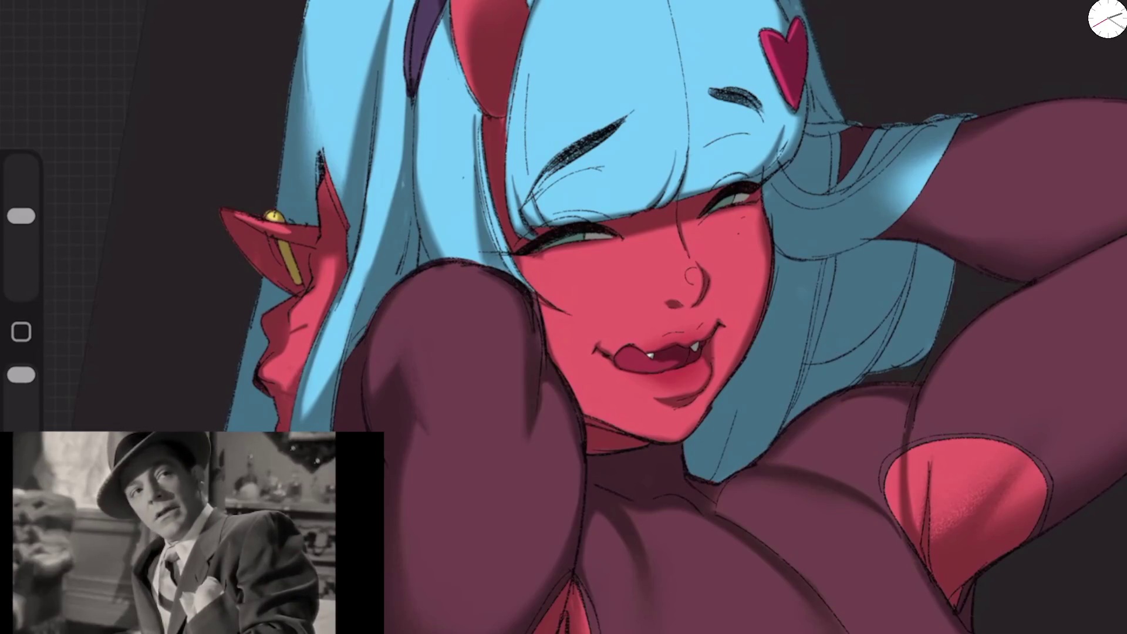
left_click_drag(240, 253, 225, 216)
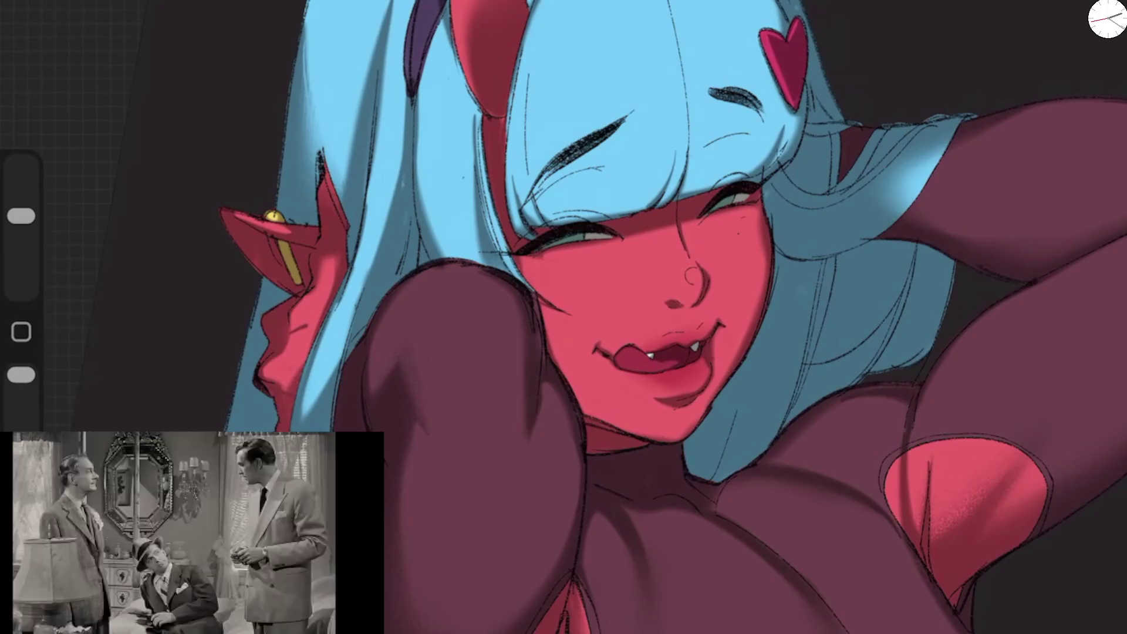
Step: Paint a light-blue highlight streak onto the hair beside the raised arm
left_click_drag(21, 216, 21, 245)
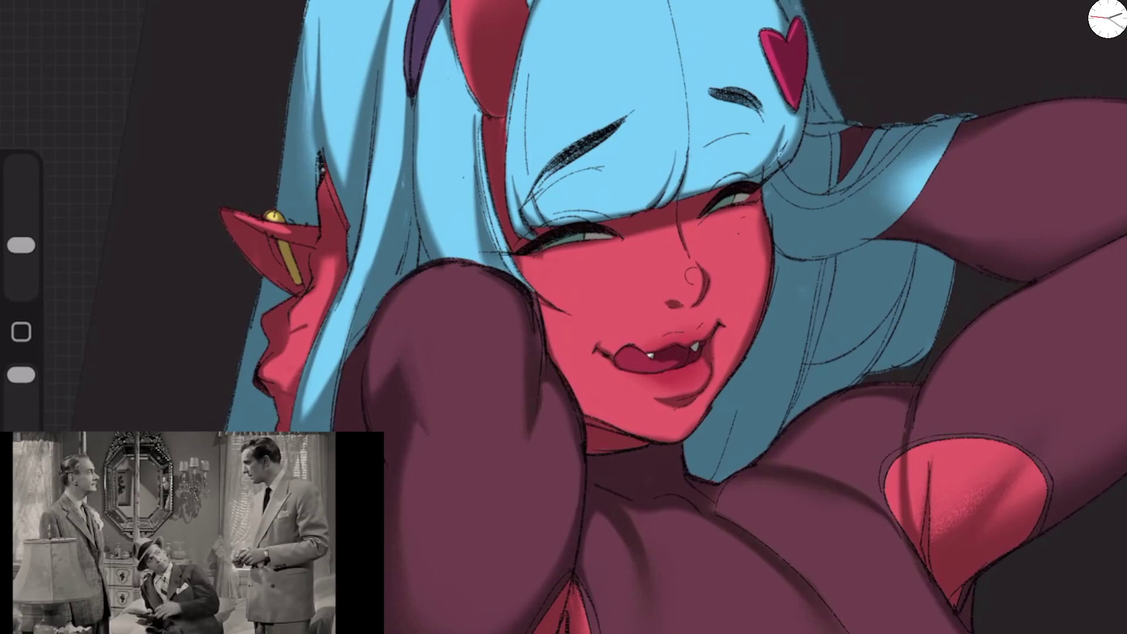
left_click_drag(21, 245, 21, 216)
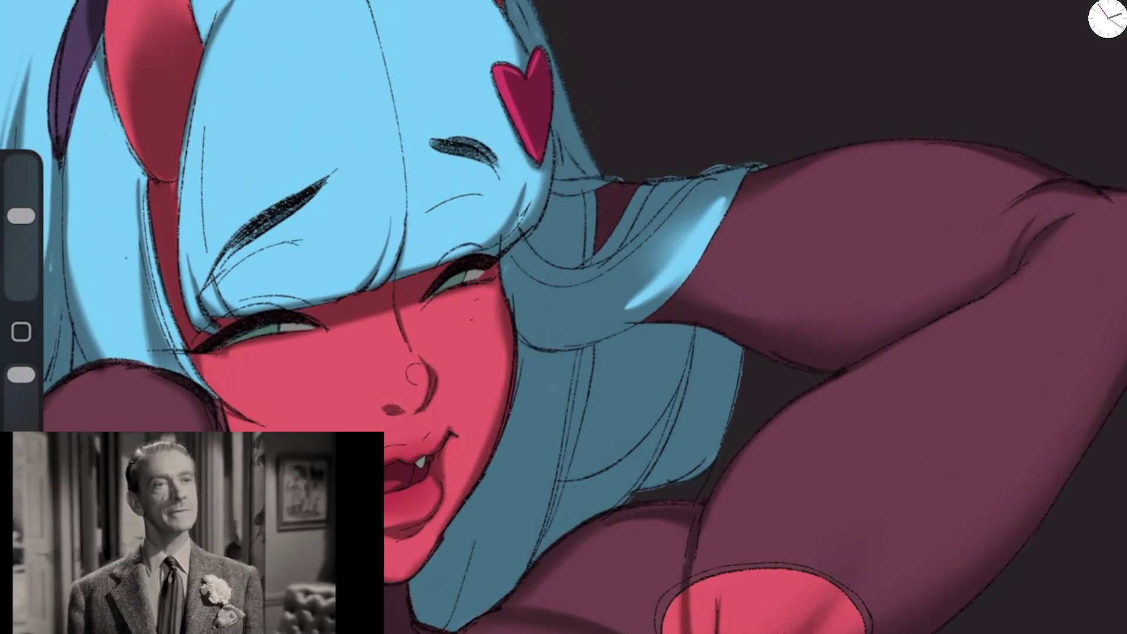
left_click_drag(704, 198, 619, 305)
left_click_drag(22, 216, 21, 239)
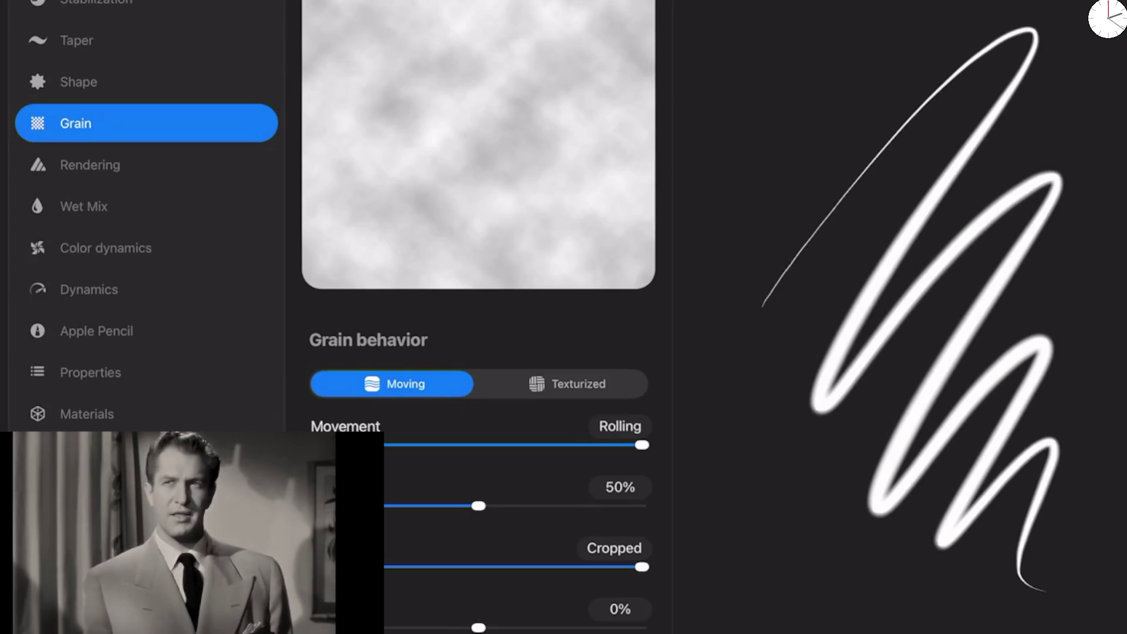
Step: Check the brush's pencil pressure settings and redraw the hair highlight as an upper blob and lower streak
left_click(97, 330)
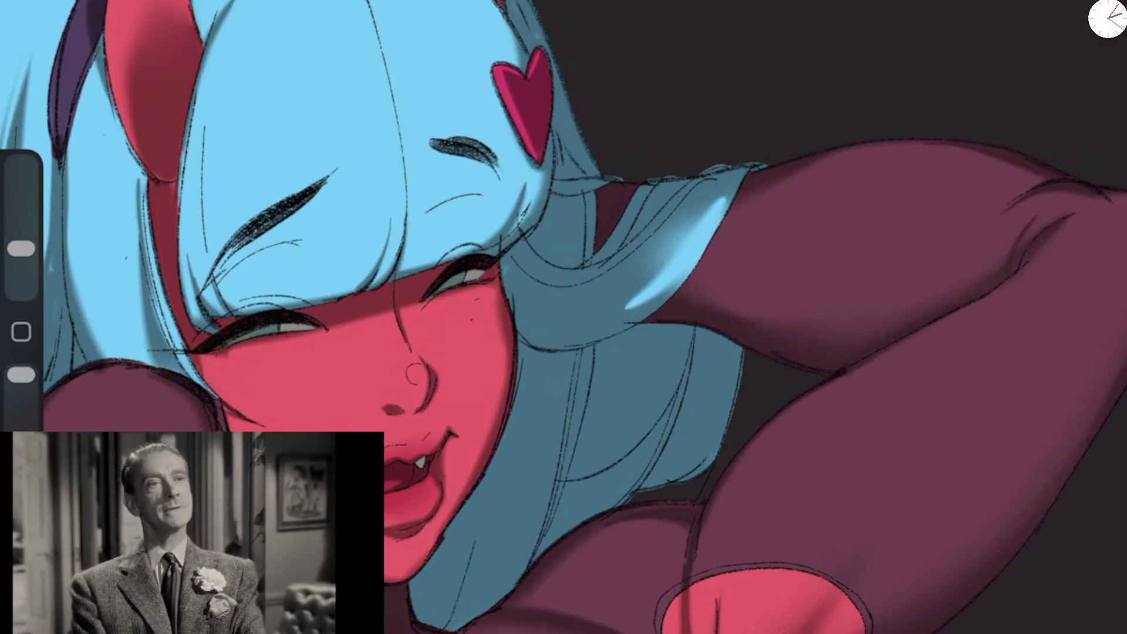
left_click_drag(720, 202, 625, 302)
left_click_drag(675, 276, 652, 299)
left_click_drag(719, 200, 614, 294)
mouse_move(669, 258)
left_mouse_down()
mouse_move(628, 297)
mouse_move(637, 308)
left_mouse_up()
left_click_drag(733, 185, 642, 255)
mouse_move(663, 214)
left_mouse_down()
mouse_move(622, 252)
mouse_move(610, 246)
left_mouse_up()
Step: Tone parts of the hair highlight down with darker blue strokes
left_click_drag(21, 249, 21, 244)
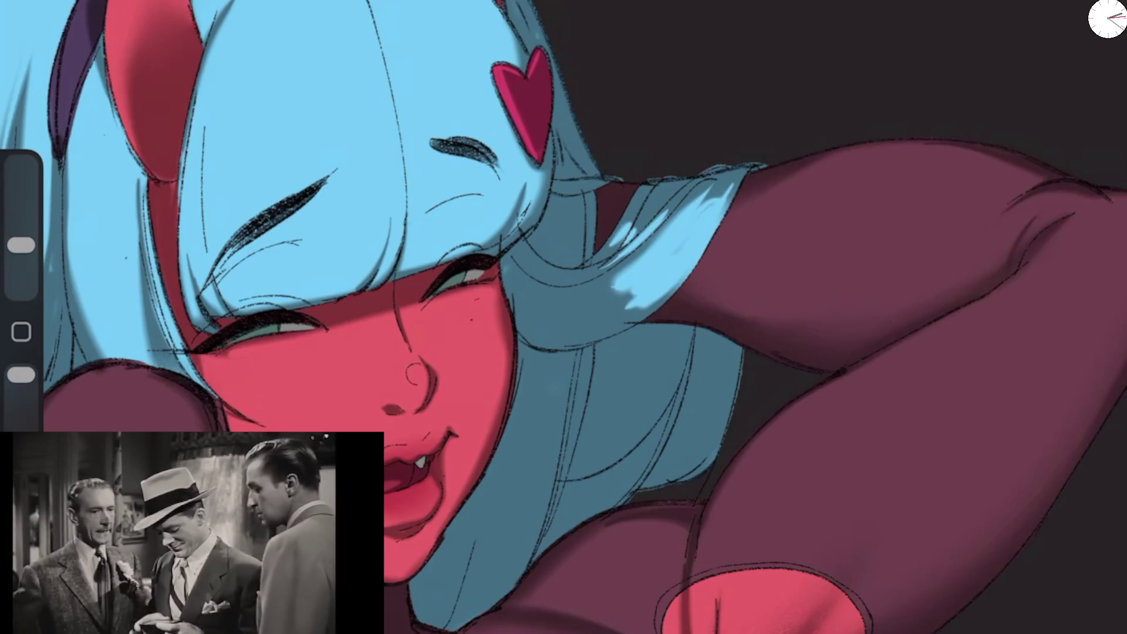
left_click_drag(661, 253, 613, 288)
left_click_drag(714, 188, 616, 303)
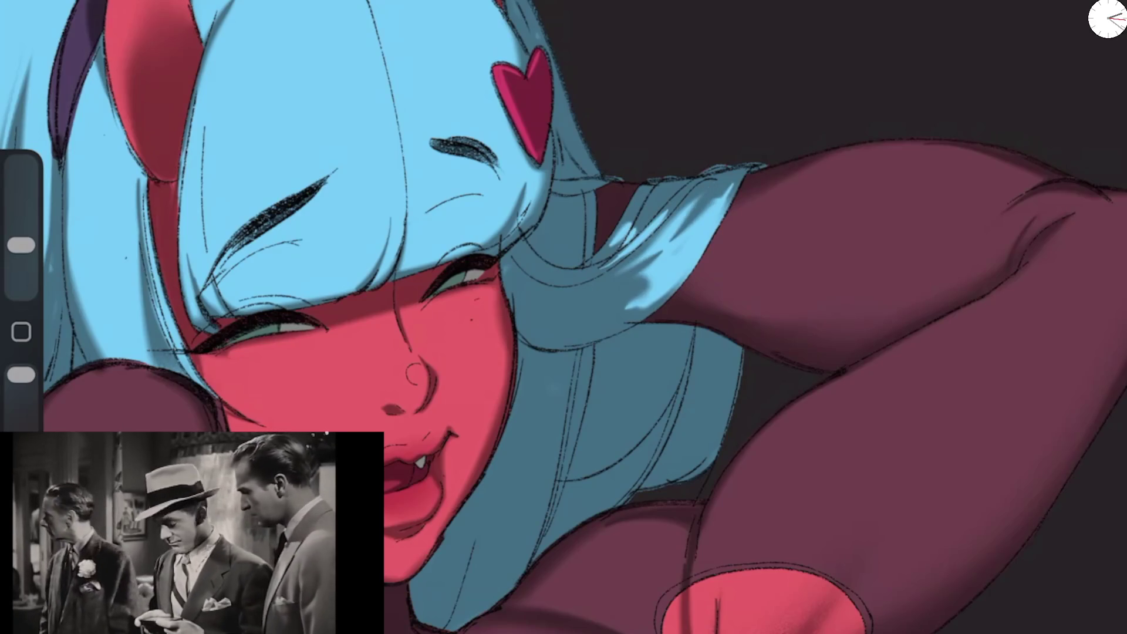
left_click_drag(661, 273, 628, 309)
left_click_drag(728, 188, 689, 252)
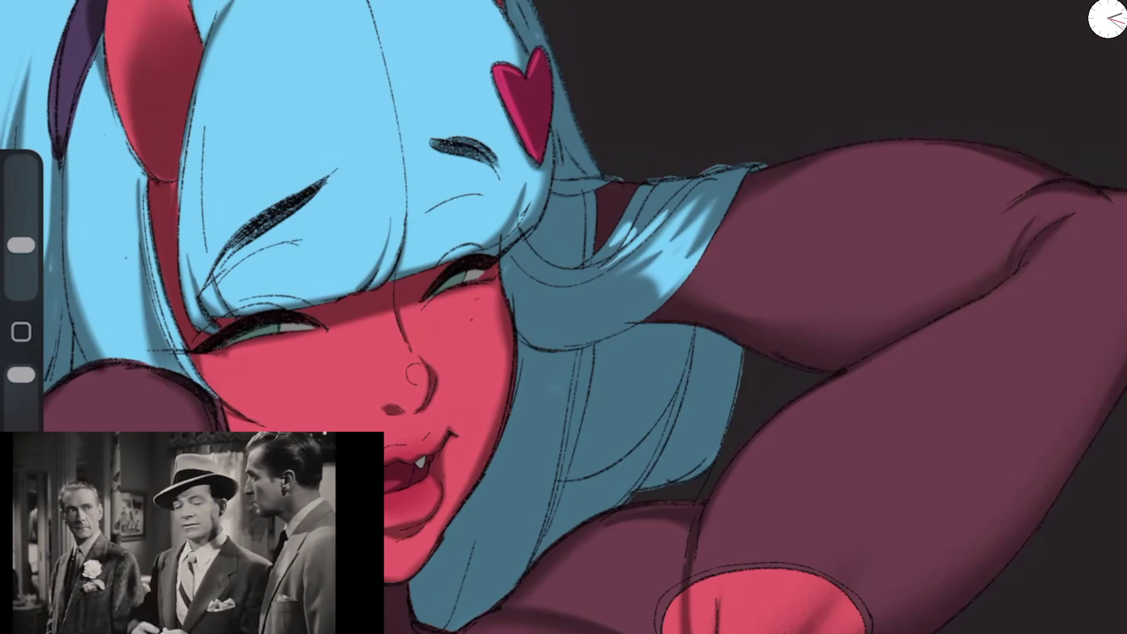
Step: Add light-blue highlights across the hair draped over the shoulder
scroll(563, 317, "down", 5)
scroll(563, 317, "up", 5)
left_click_drag(21, 244, 22, 249)
left_click_drag(653, 225, 628, 252)
left_click_drag(602, 235, 555, 287)
left_click_drag(656, 200, 581, 244)
left_click_drag(608, 264, 563, 306)
left_click_drag(619, 194, 572, 230)
left_click_drag(632, 279, 541, 293)
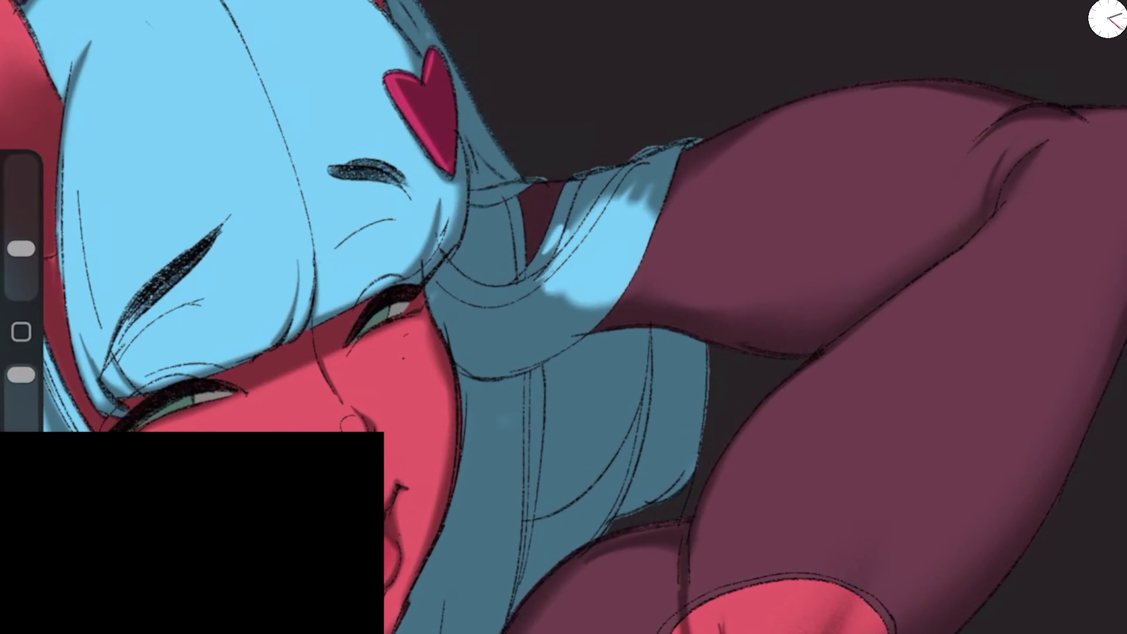
Step: Lower Stabilization to 12.8% and Motion Filtering to 7.0% in Pressure and Smoothing preferences
left_click_drag(21, 249, 21, 244)
left_click(65, 3)
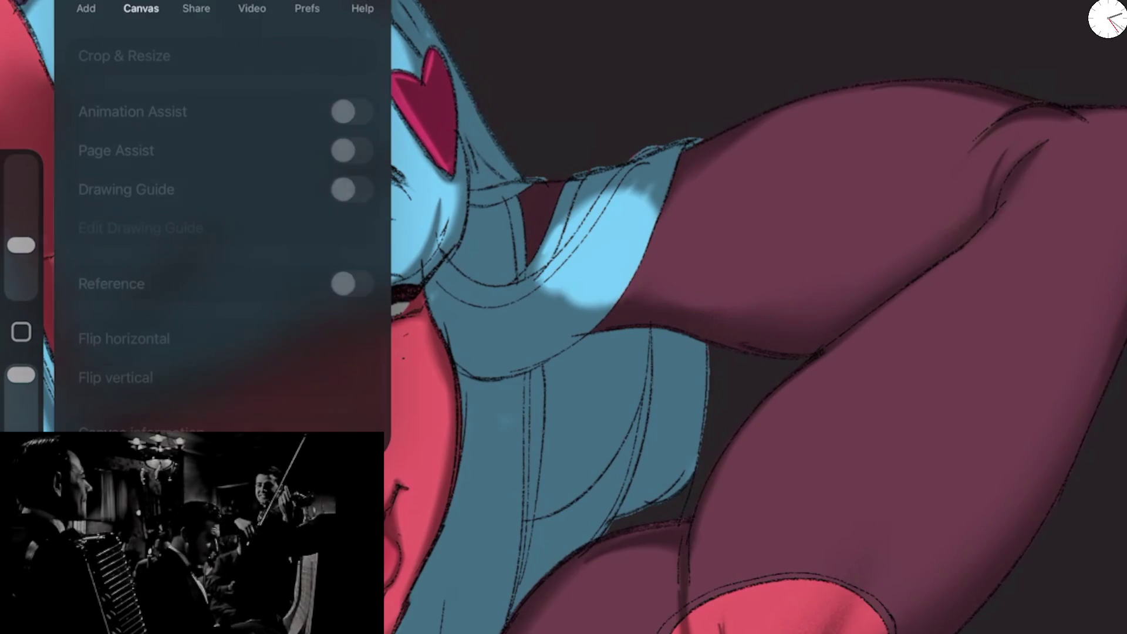
left_click(307, 8)
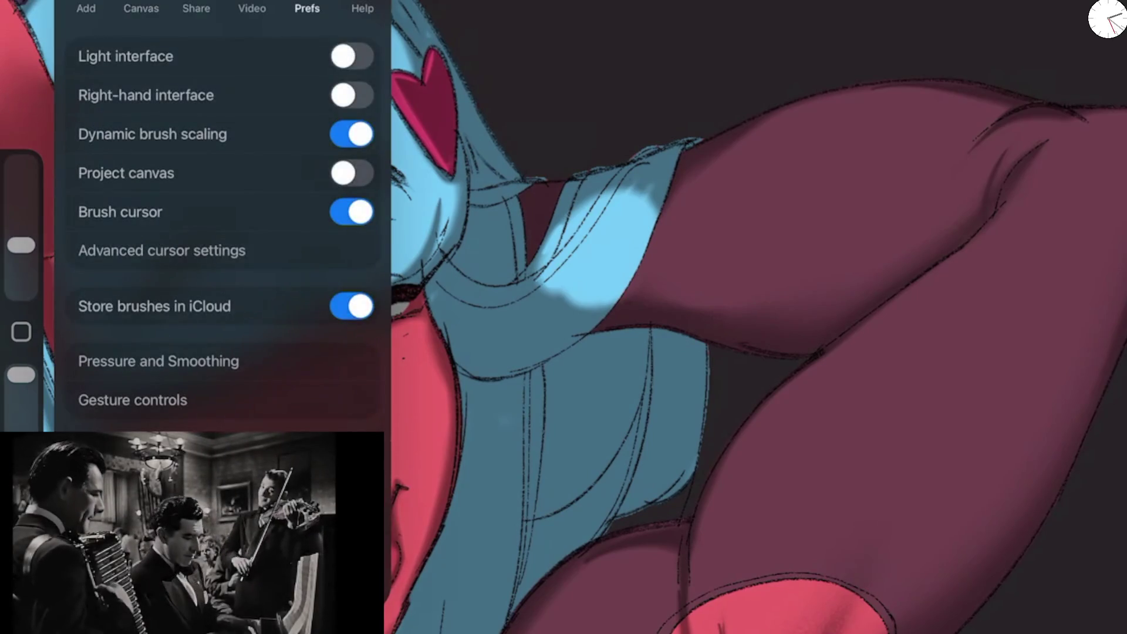
left_click(161, 250)
left_click(82, 9)
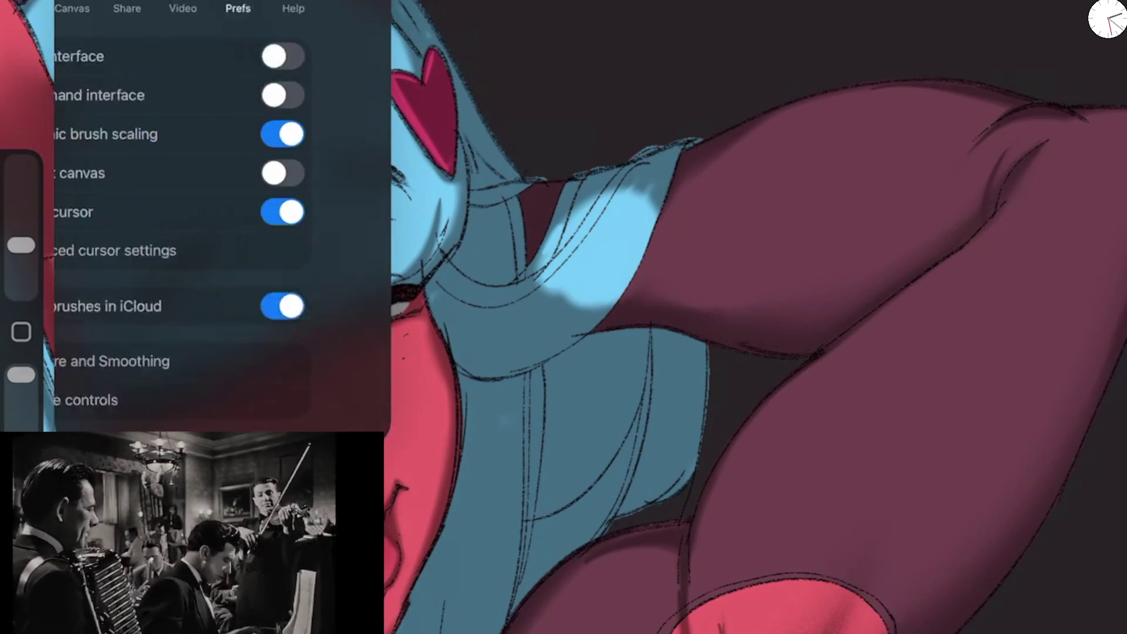
left_click(158, 361)
left_click_drag(144, 25, 127, 25)
left_click_drag(106, 83, 102, 82)
left_click_drag(126, 26, 118, 26)
left_click(529, 352)
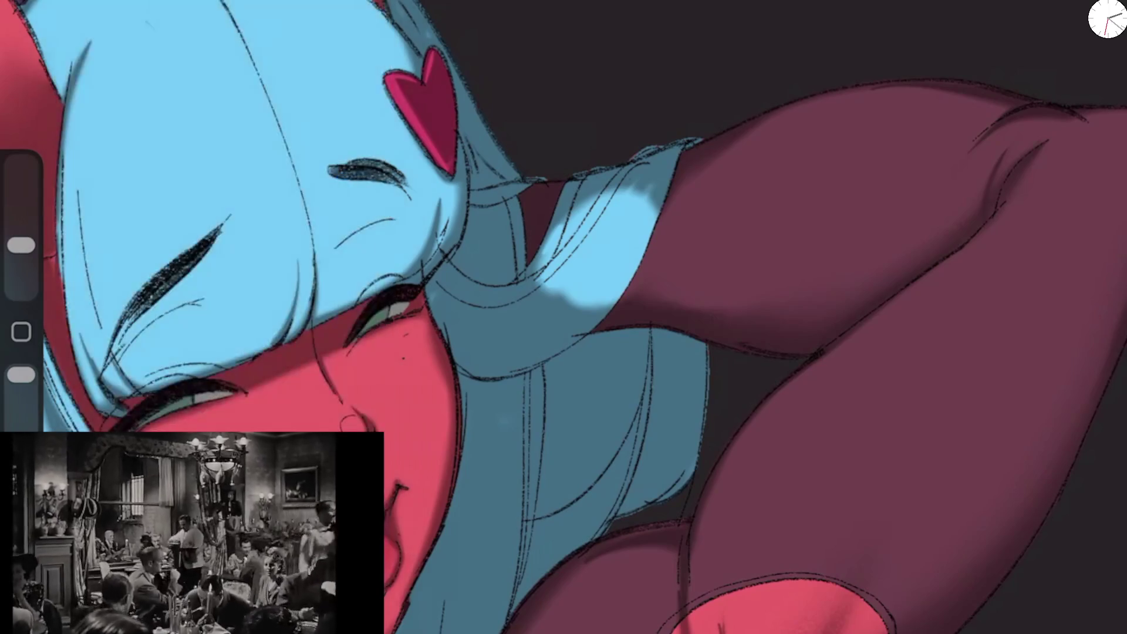
Step: Paint darker shading strokes on the shoulder hair, undoing the unwanted ones
left_click_drag(596, 194, 537, 279)
left_click_drag(610, 191, 540, 282)
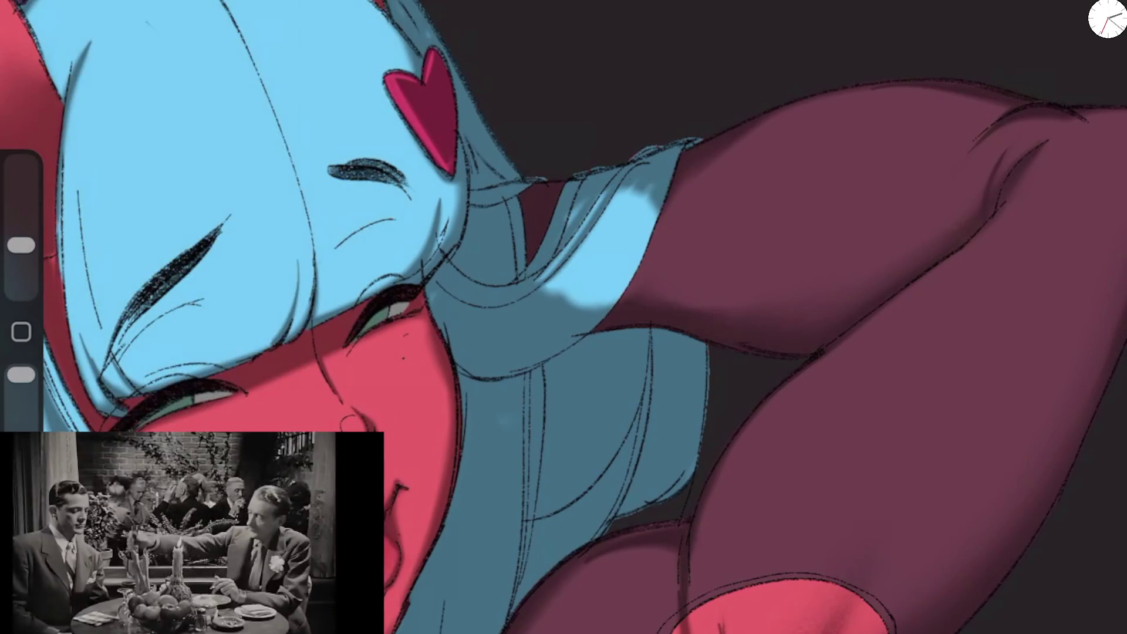
key("ctrl+z")
left_click_drag(584, 200, 567, 229)
mouse_move(549, 280)
left_mouse_down()
mouse_move(625, 188)
mouse_move(544, 289)
mouse_move(614, 305)
mouse_move(619, 212)
mouse_move(599, 302)
left_mouse_up()
key("ctrl+z")
left_click_drag(21, 245, 21, 234)
key("ctrl+z")
key("ctrl+z")
Step: Repaint the lit area of the shoulder hair into a smaller, softer patch
left_click_drag(22, 375, 21, 401)
left_click_drag(592, 287, 552, 311)
mouse_move(587, 258)
left_mouse_down()
mouse_move(546, 317)
mouse_move(558, 311)
left_mouse_up()
left_click_drag(21, 234, 21, 204)
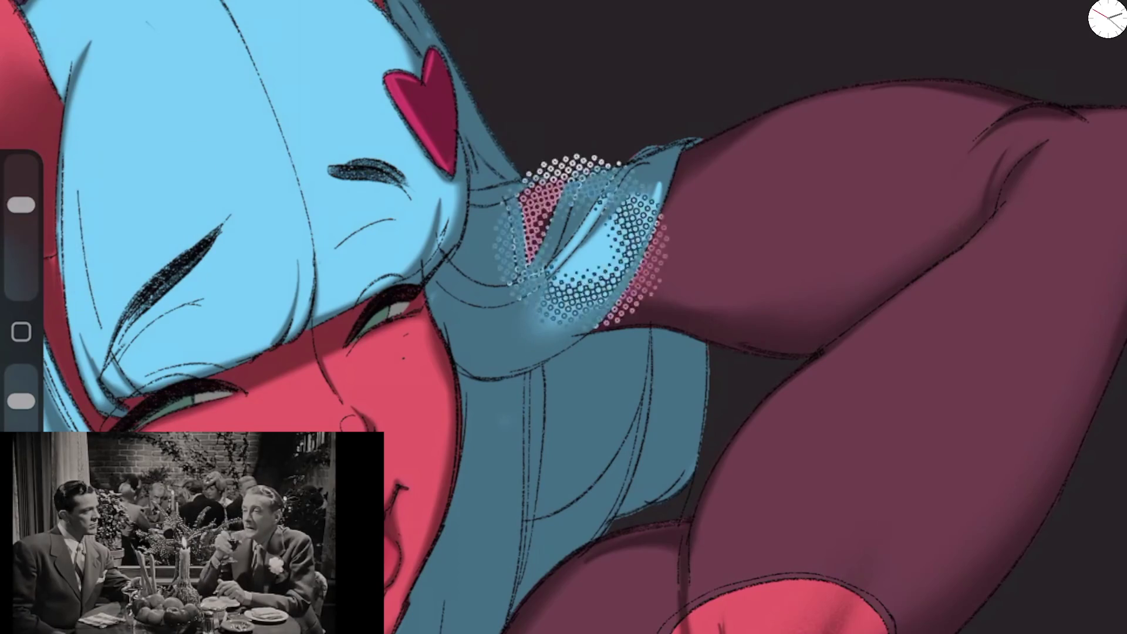
scroll(564, 317, "down", 5)
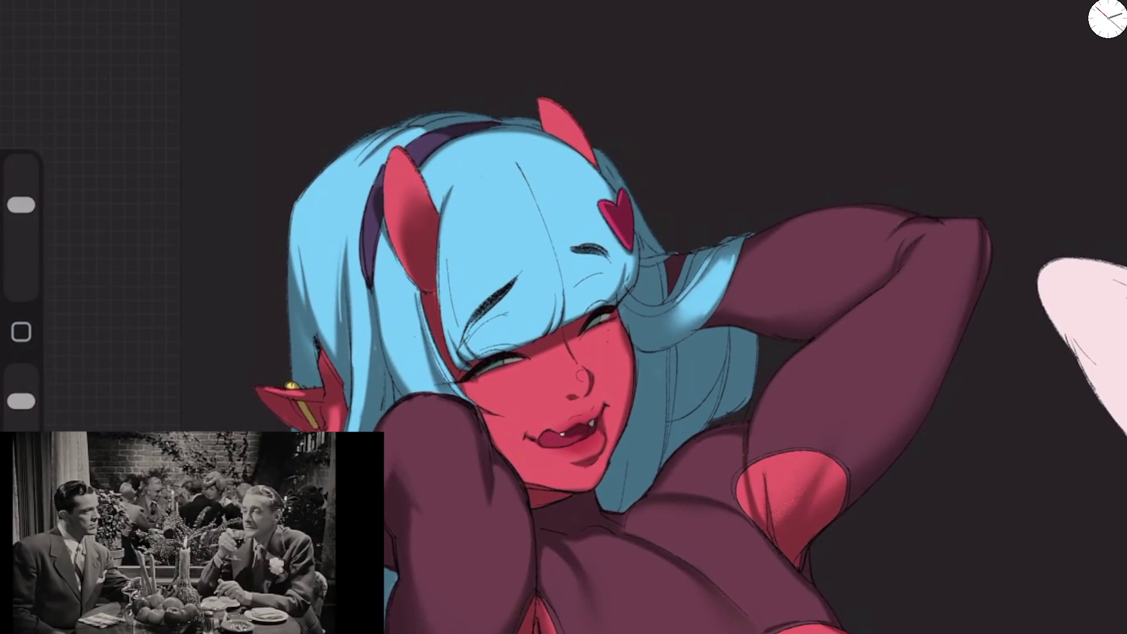
Step: Paint light-blue highlights onto the hair over her shoulder
scroll(763, 246, "up", 5)
left_click_drag(21, 246, 21, 226)
mouse_move(631, 291)
left_mouse_down()
mouse_move(584, 367)
mouse_move(531, 396)
left_mouse_up()
left_click_drag(575, 352, 511, 393)
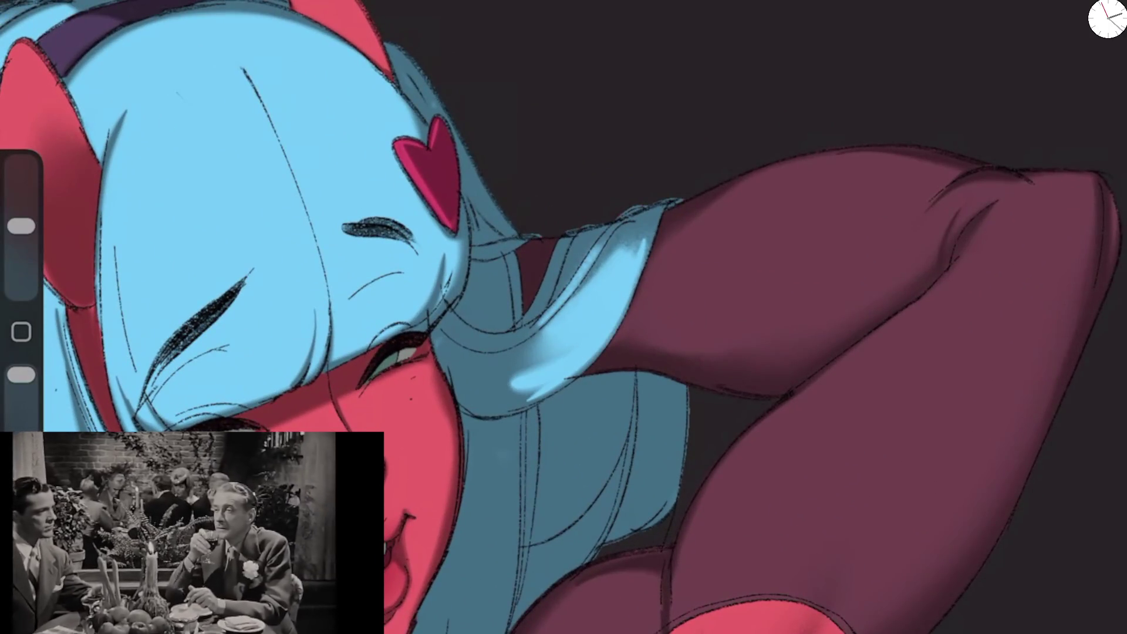
Step: Darken the lower end of the shoulder-hair highlight and trim it back with darker strokes
left_click_drag(21, 226, 21, 245)
mouse_move(513, 402)
left_mouse_down()
mouse_move(546, 358)
mouse_move(516, 379)
left_mouse_up()
left_click_drag(584, 344, 535, 376)
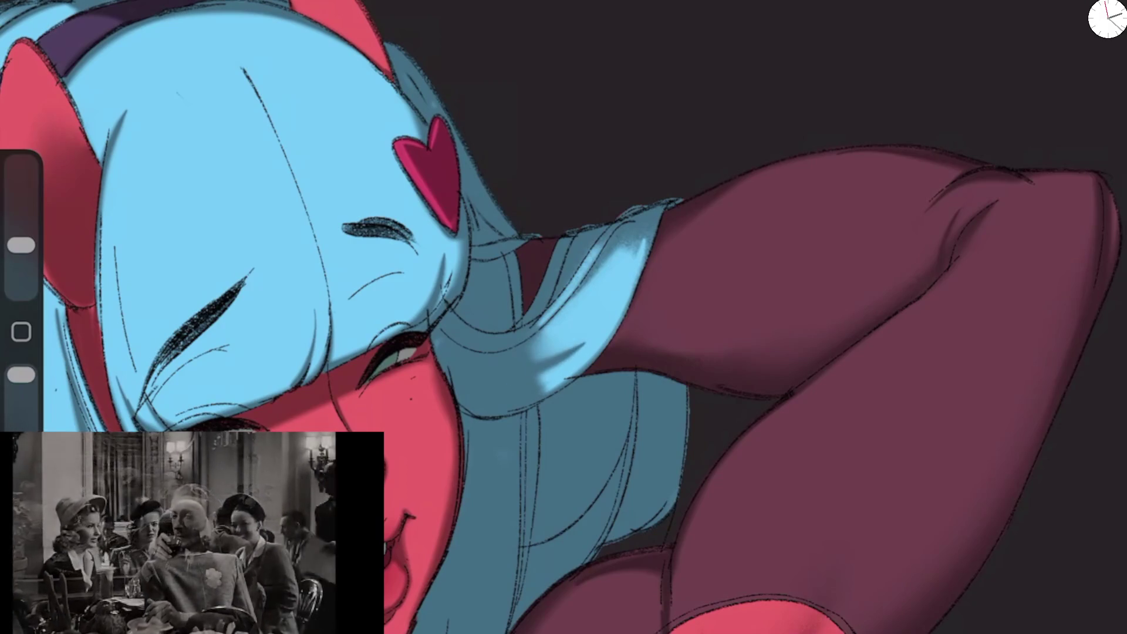
left_click_drag(616, 308, 537, 387)
left_click_drag(590, 335, 535, 361)
left_click_drag(584, 355, 553, 381)
left_click_drag(574, 295, 531, 358)
Step: Enlarge the brush, lower its opacity, and zoom over to her pointed ear
left_click_drag(21, 245, 22, 205)
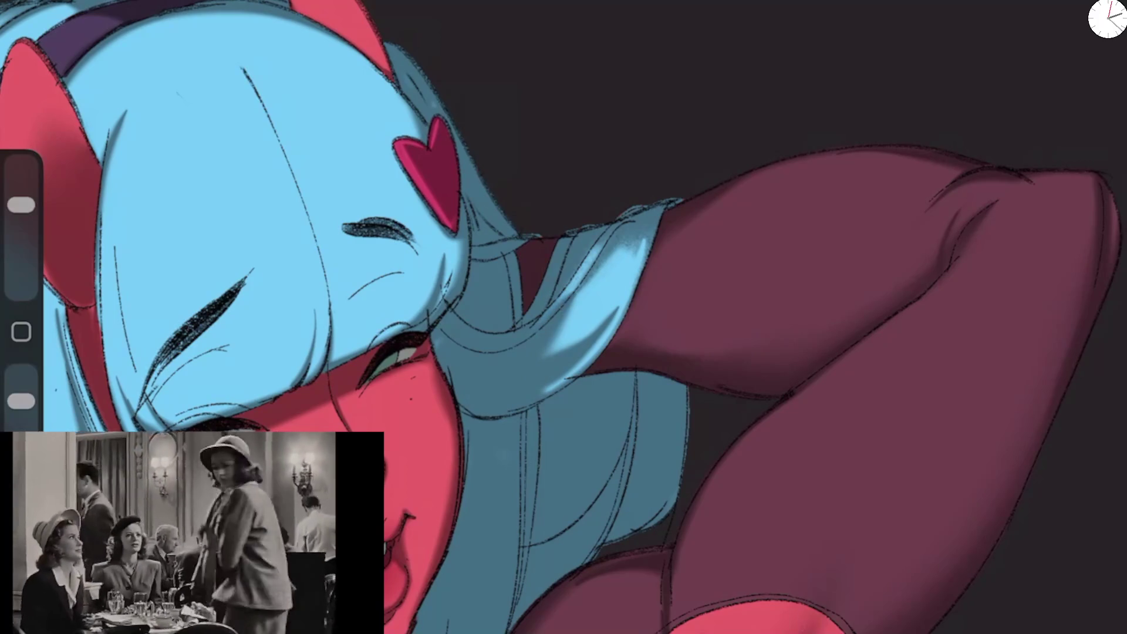
left_click_drag(21, 374, 21, 401)
scroll(564, 317, "down", 5)
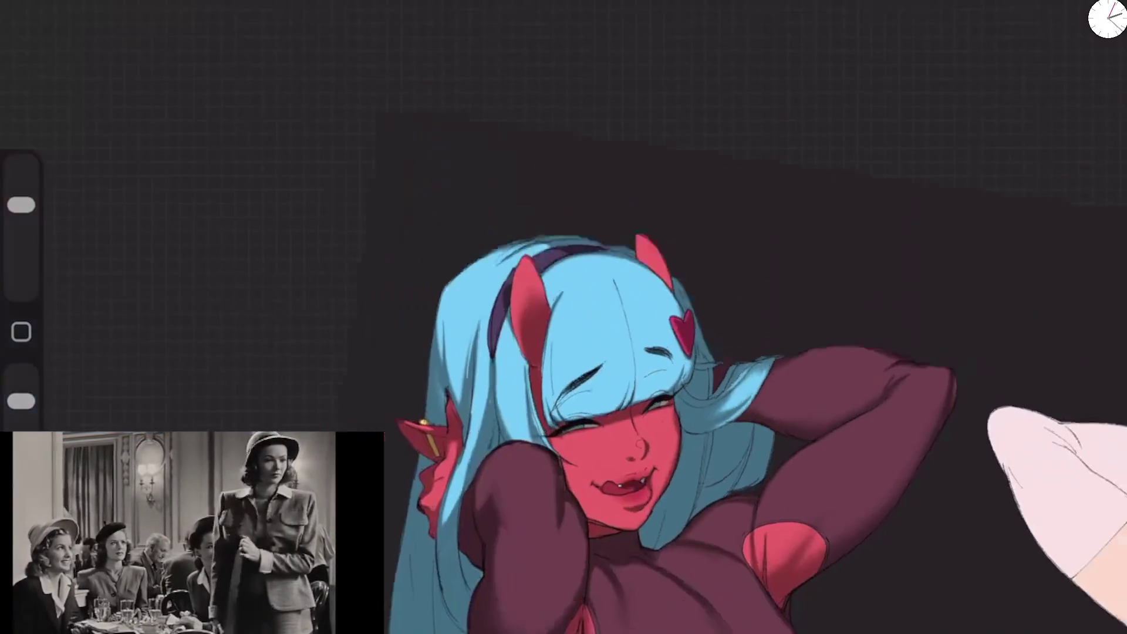
scroll(563, 317, "up", 4)
scroll(564, 316, "up", 1)
Step: Replace an undone texture stroke with one small dark shading stroke on the ear
mouse_move(264, 381)
left_mouse_down()
mouse_move(217, 389)
mouse_move(232, 384)
left_mouse_up()
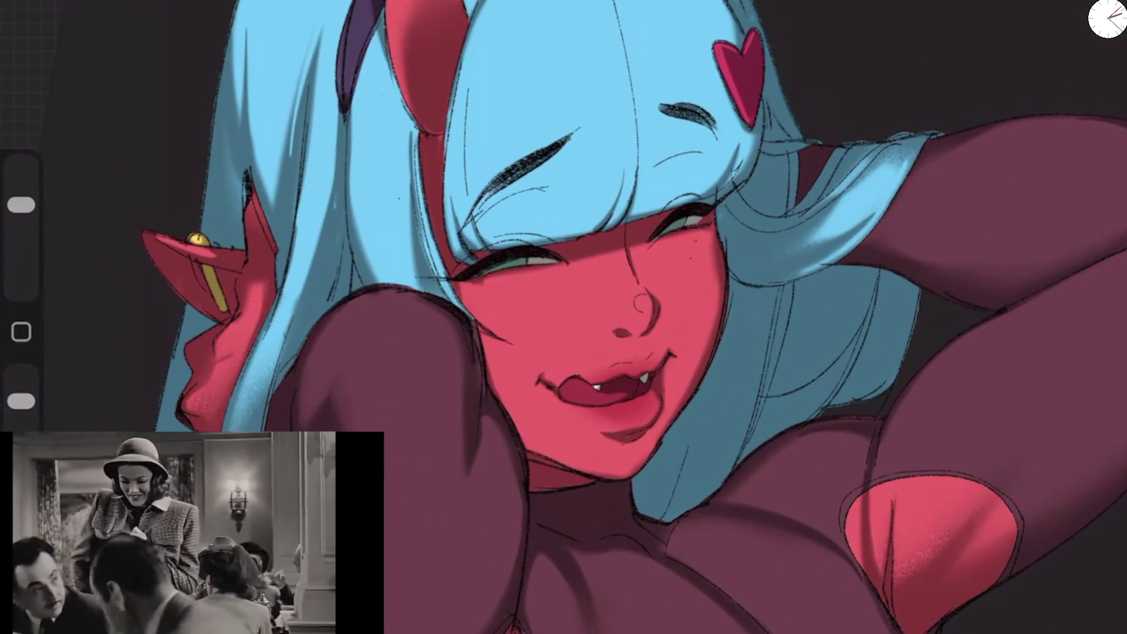
key("ctrl+z")
key("ctrl+z")
key("ctrl+z")
left_click_drag(21, 401, 21, 374)
left_click_drag(21, 204, 21, 235)
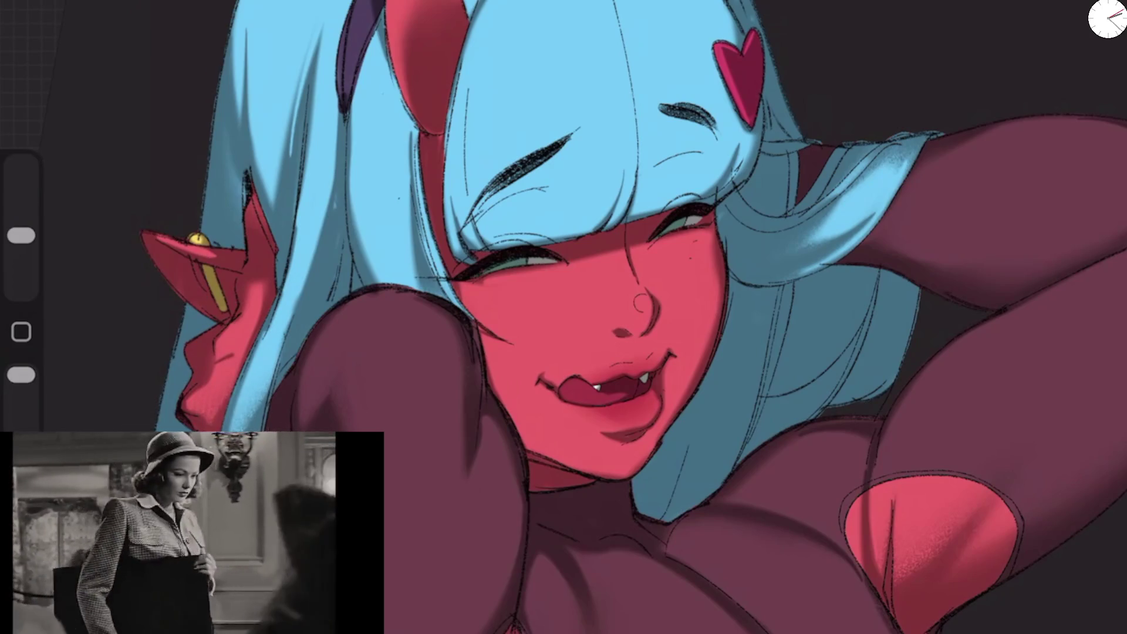
left_click_drag(272, 363, 273, 381)
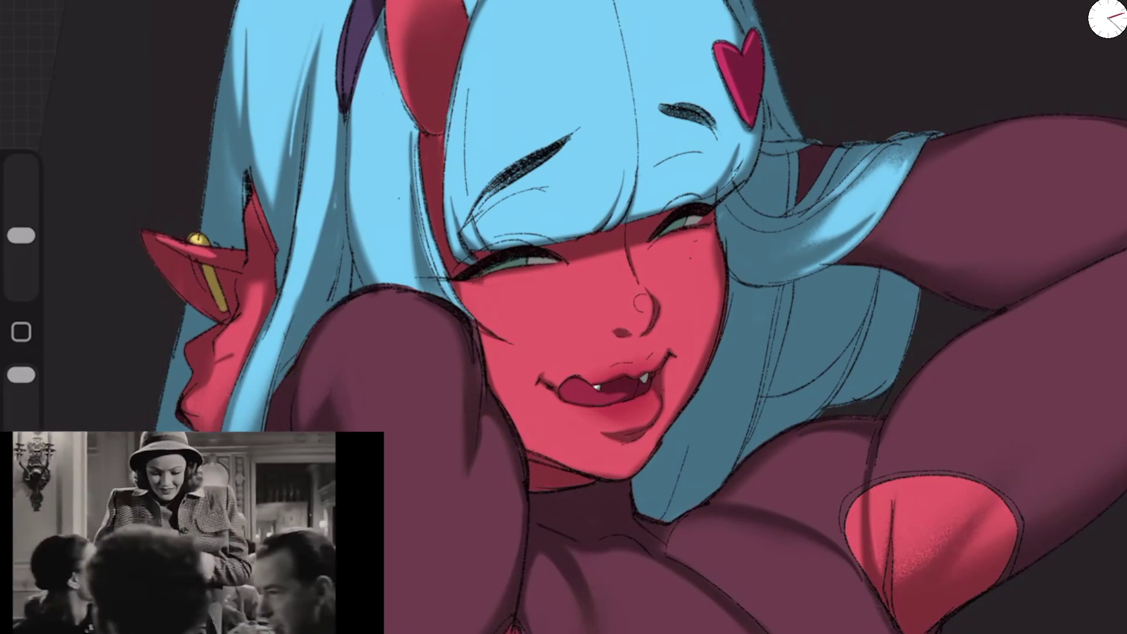